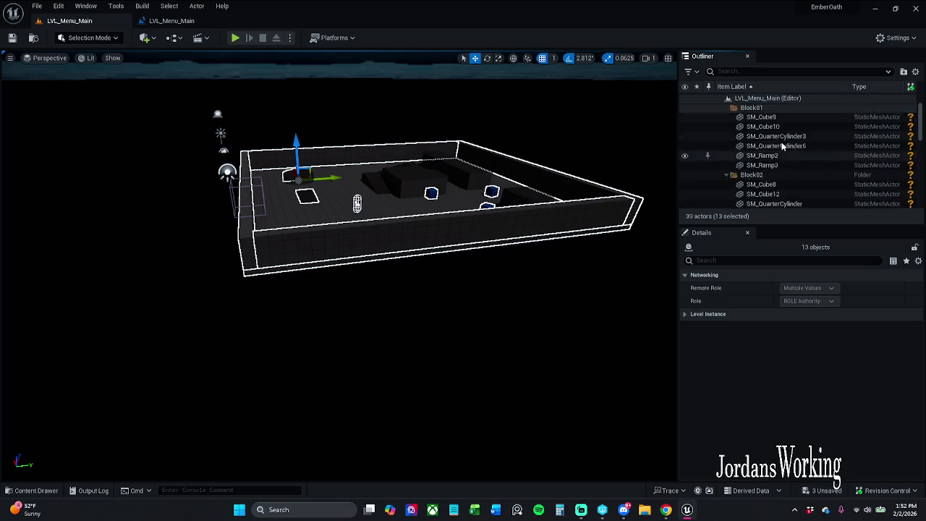
Shift-select the range of blockout actors in the Outliner
left_click(780, 121, "shift")
scroll(461, 182, "down", 5)
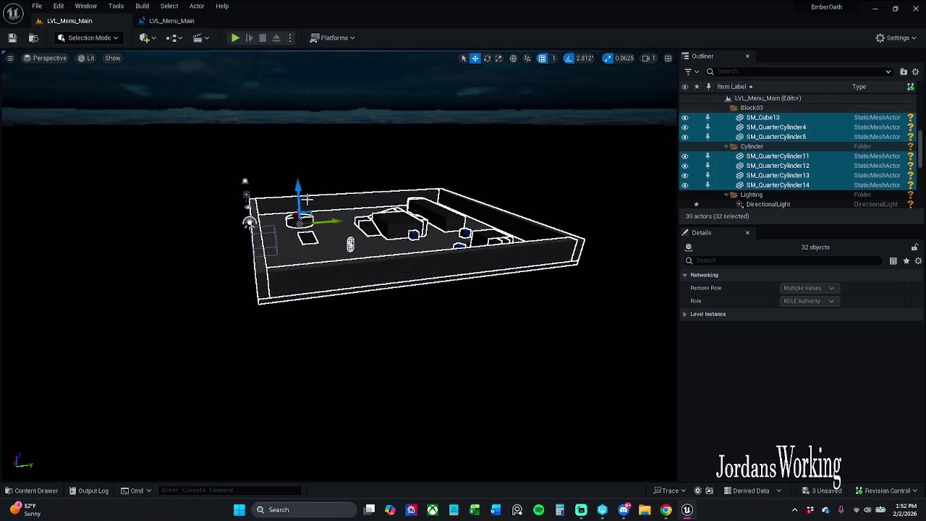
left_click(299, 187)
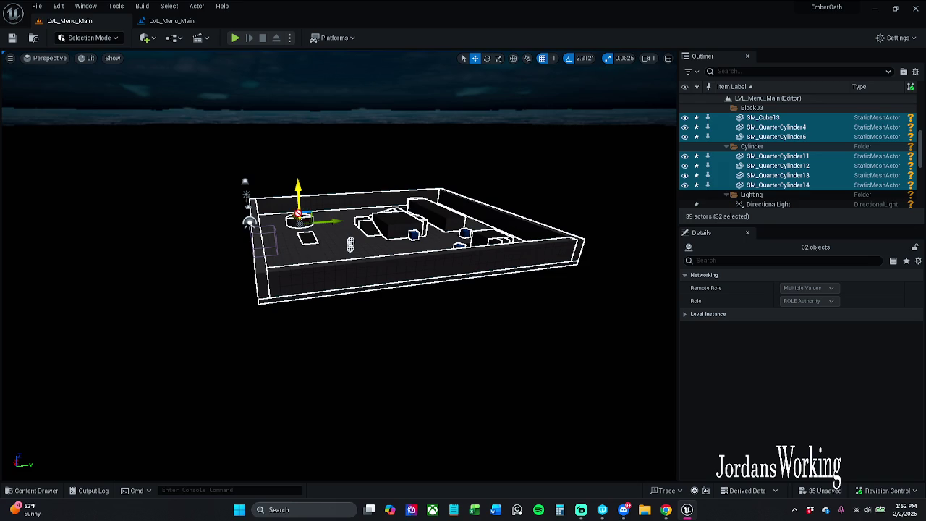
scroll(755, 176, "up", 5)
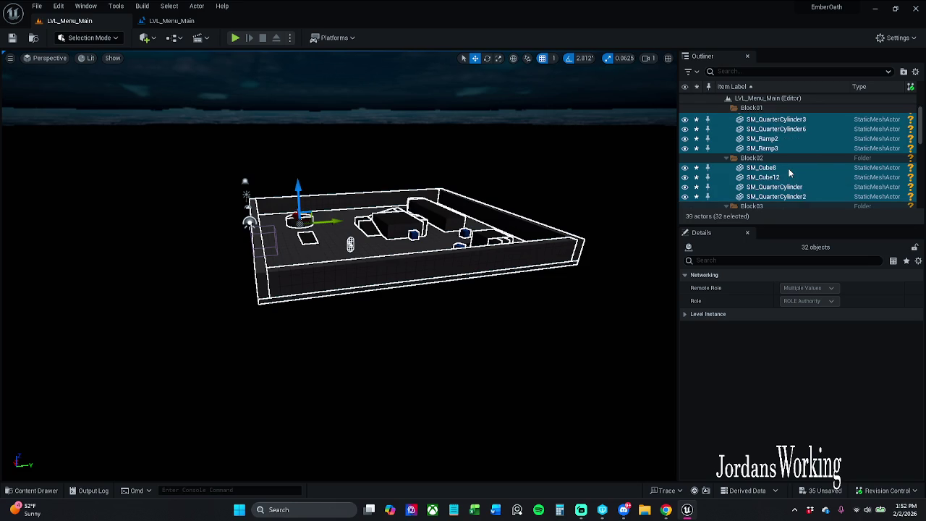
scroll(790, 173, "down", 6)
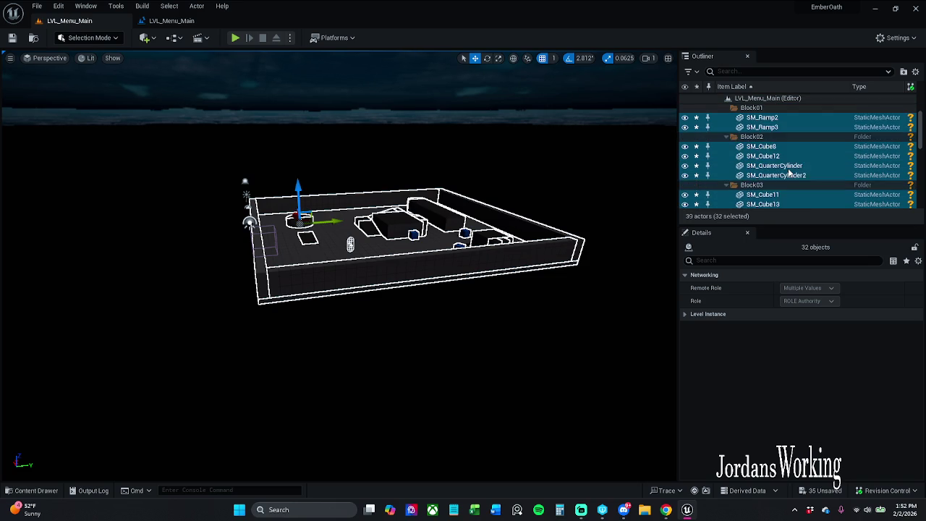
scroll(789, 173, "down", 5)
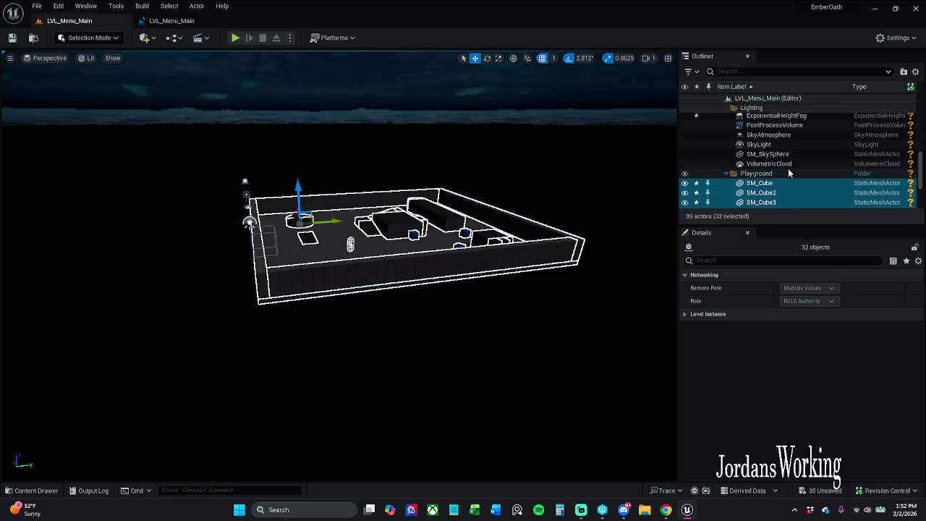
scroll(782, 169, "down", 2)
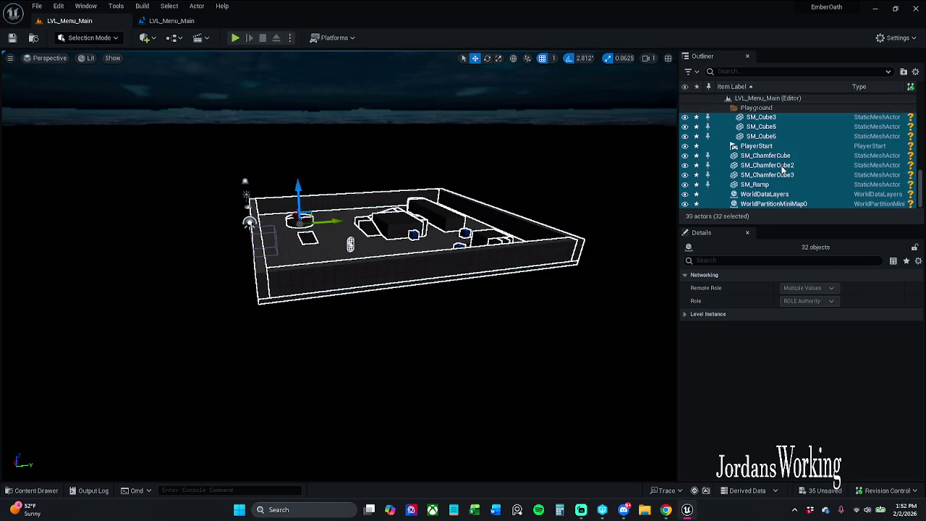
Drop WorldDataLayers and one other non-mesh actor from the selection, then raise the rest along Z
left_click(789, 196, "ctrl")
scroll(789, 196, "up", 4)
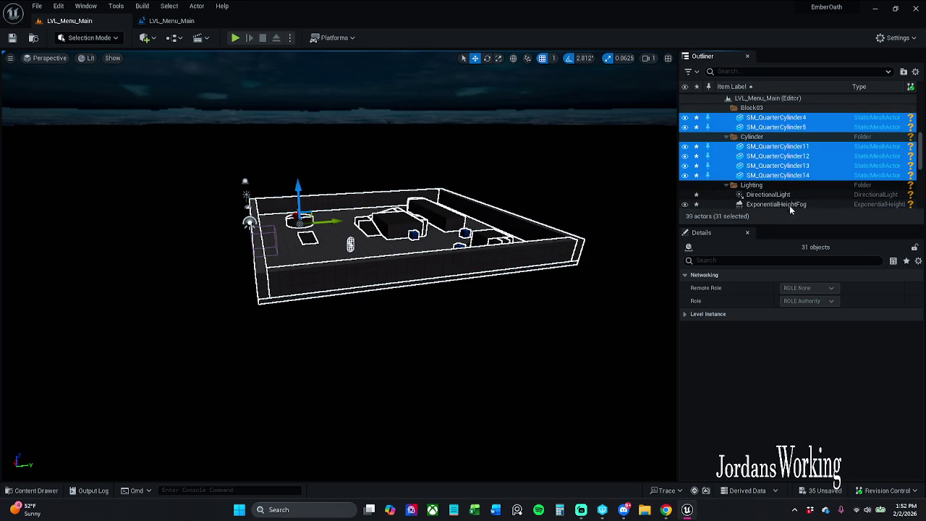
scroll(789, 195, "down", 3)
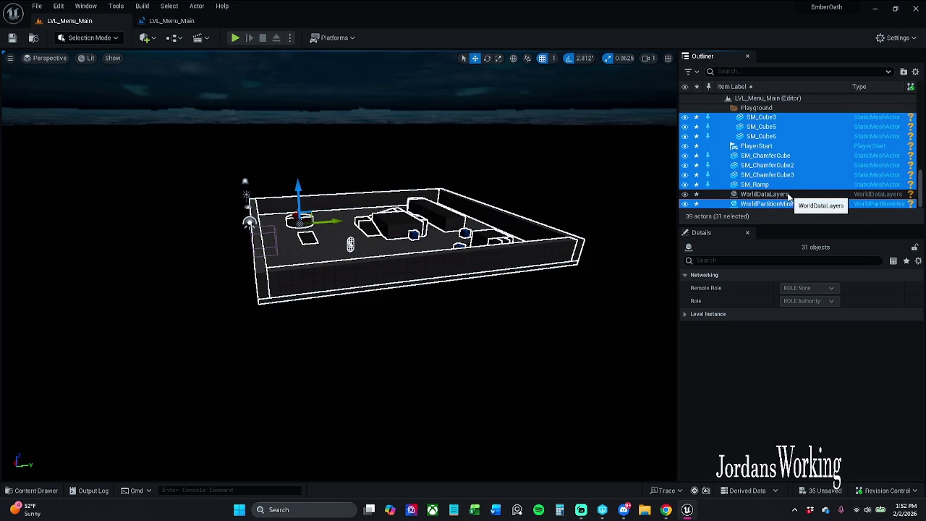
left_click(796, 204, "ctrl")
scroll(715, 208, "up", 3)
left_click_drag(298, 190, 297, 119)
left_click(36, 5)
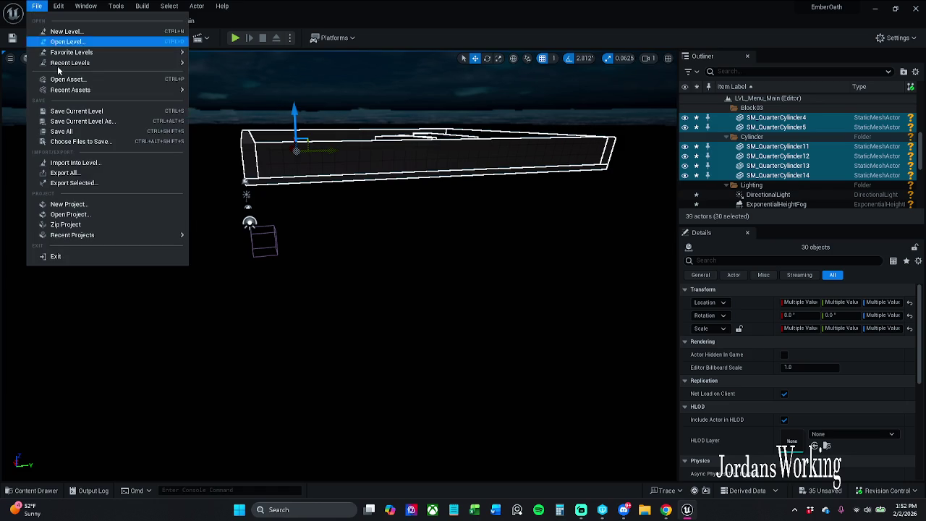
left_click(72, 133)
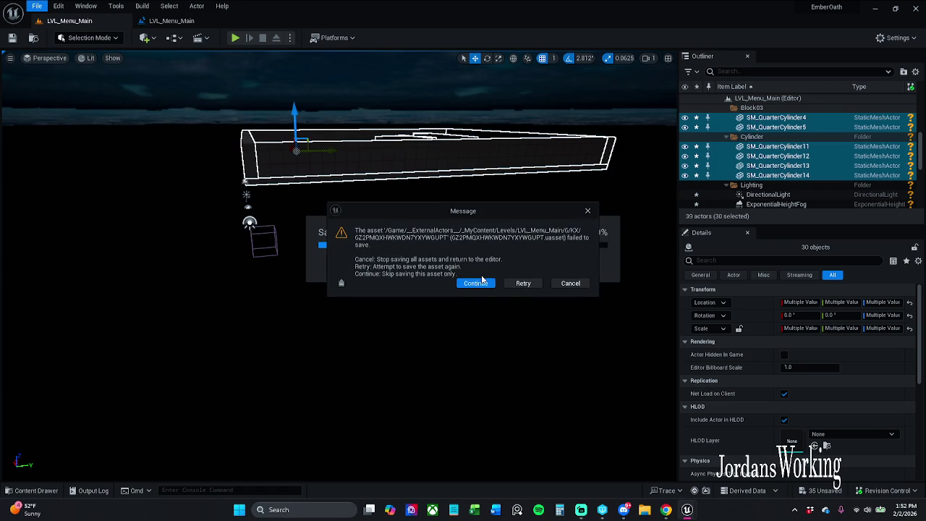
left_click(486, 287)
left_click(478, 284)
left_click(480, 284)
left_click(486, 285)
left_click(487, 285)
left_click(527, 282)
left_click(527, 282)
left_click(564, 282)
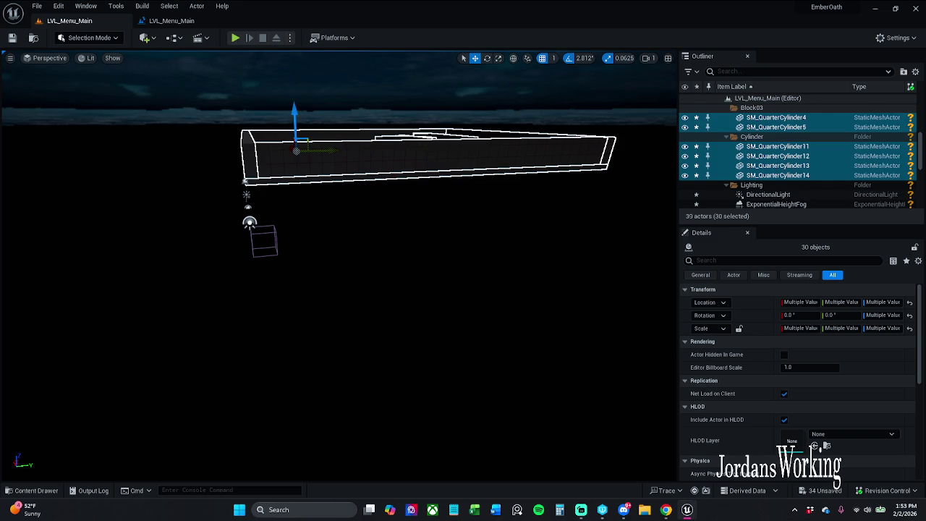
left_click_drag(284, 135, 306, 131)
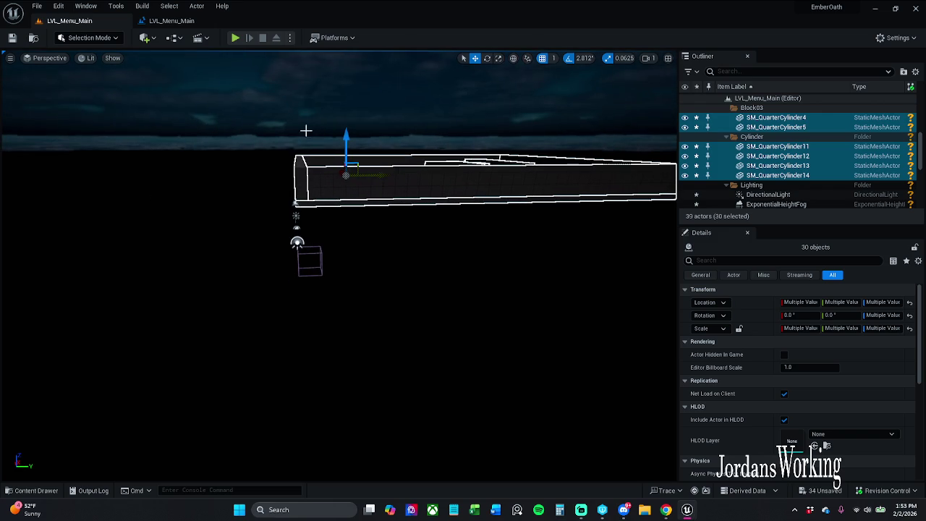
left_click(235, 37)
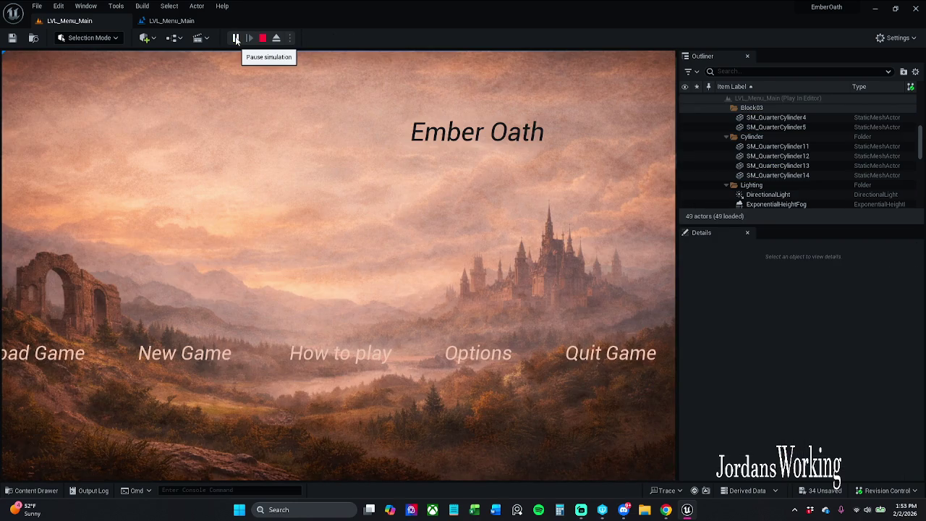
left_click(210, 343)
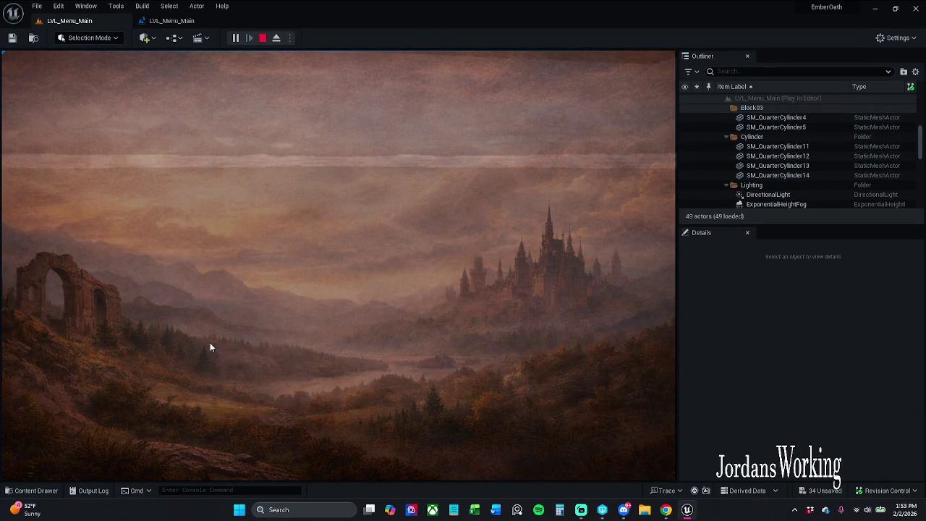
key("Escape")
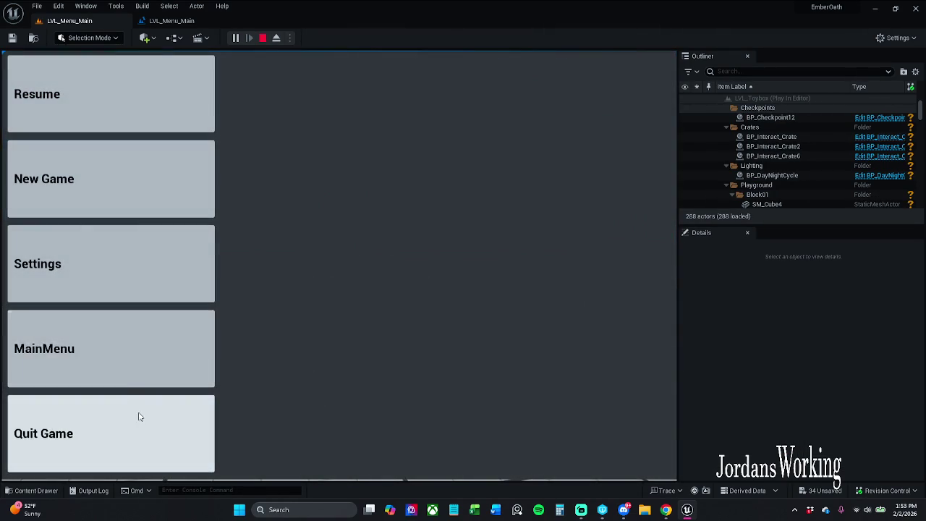
left_click(120, 382)
left_click(66, 359)
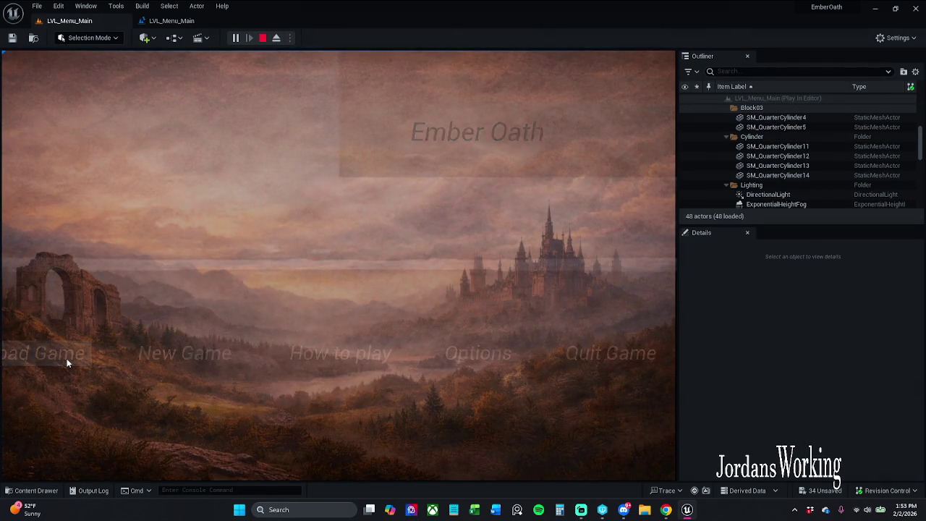
key("Escape")
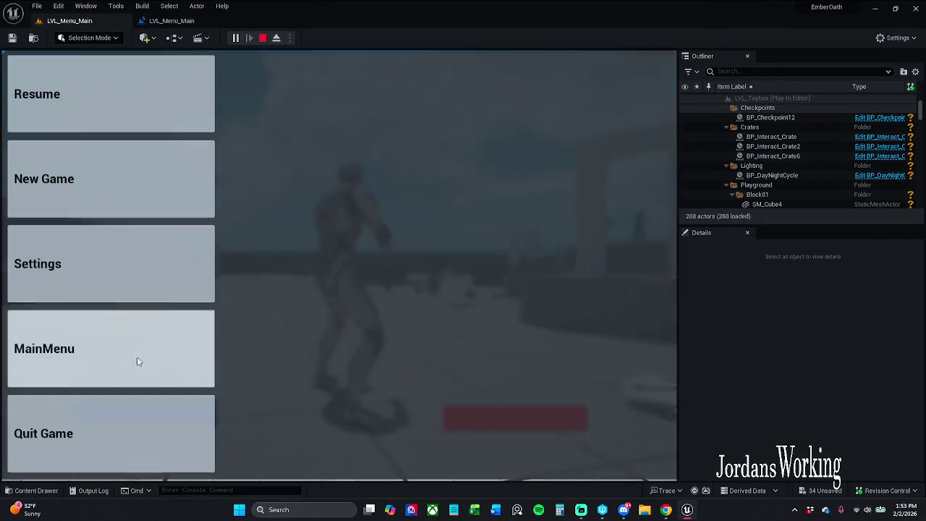
left_click(133, 364)
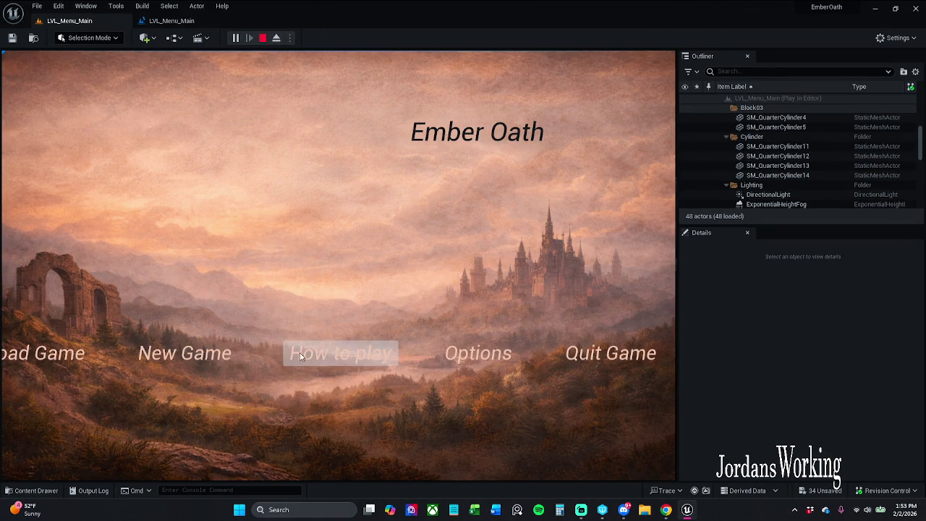
left_click(595, 363)
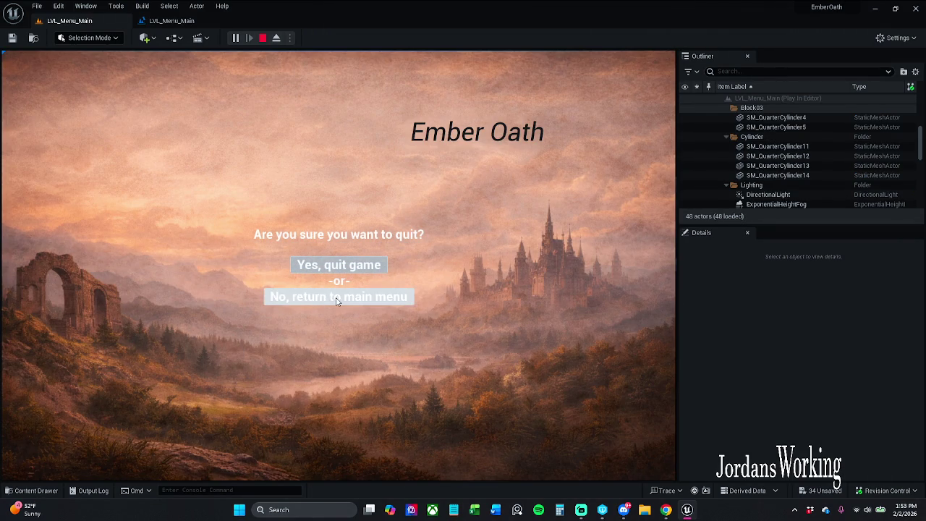
left_click(350, 266)
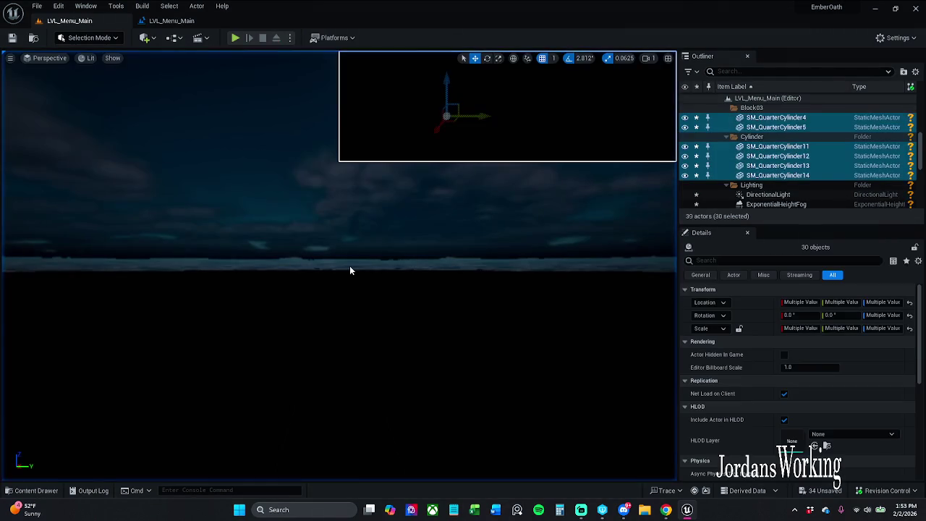
Review the LVL_Menu_Main Level Blueprint's startup Event Graph, then close the editor
left_click(174, 21)
scroll(297, 239, "down", 6)
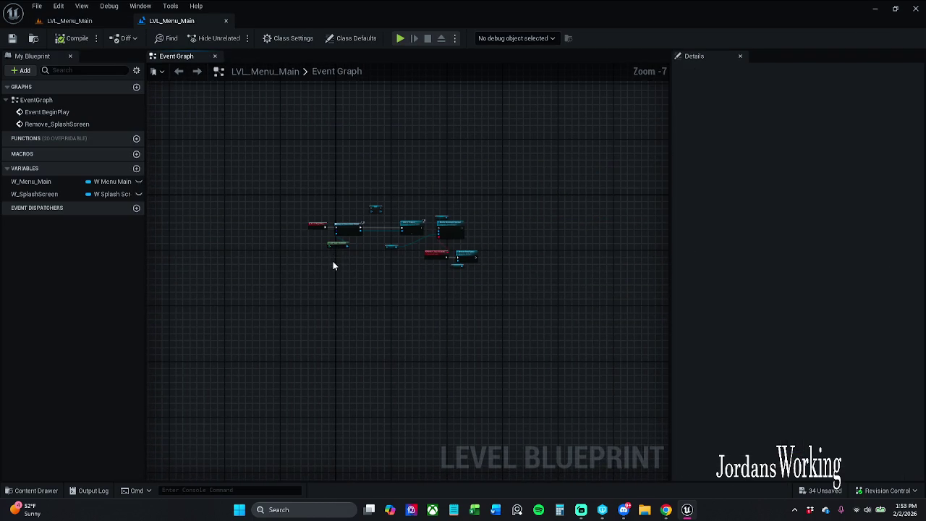
scroll(340, 240, "up", 5)
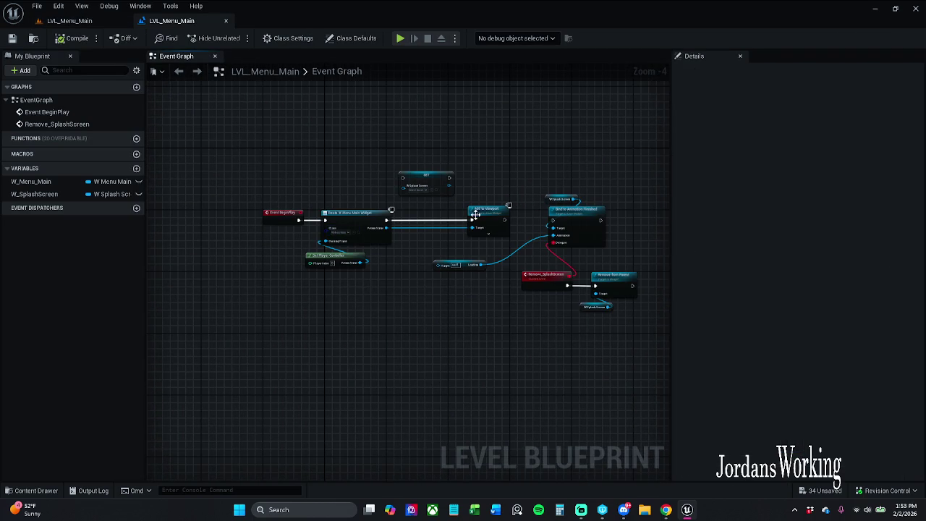
mouse_move(387, 217)
left_mouse_down()
mouse_move(449, 209)
mouse_move(295, 200)
mouse_move(393, 197)
left_mouse_up()
mouse_move(449, 223)
left_mouse_down()
mouse_move(394, 217)
mouse_move(429, 221)
left_mouse_up()
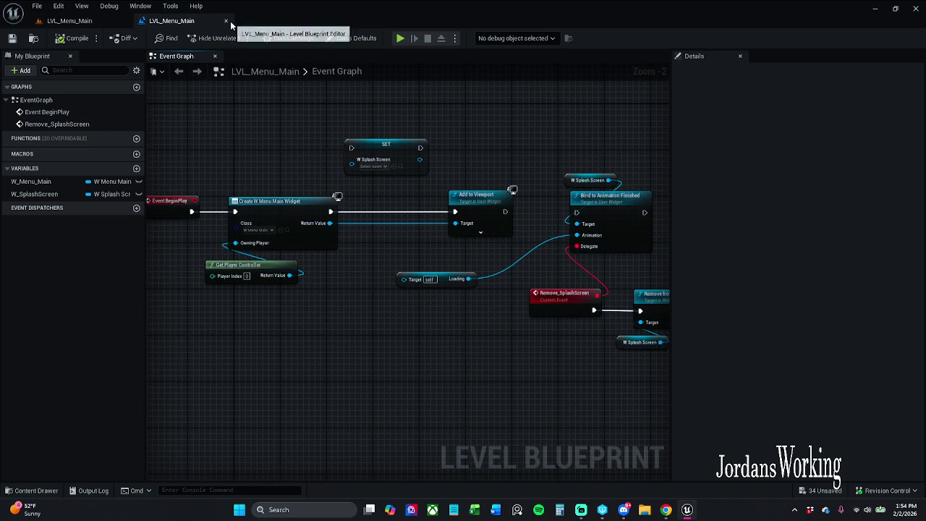
key("ctrl+w")
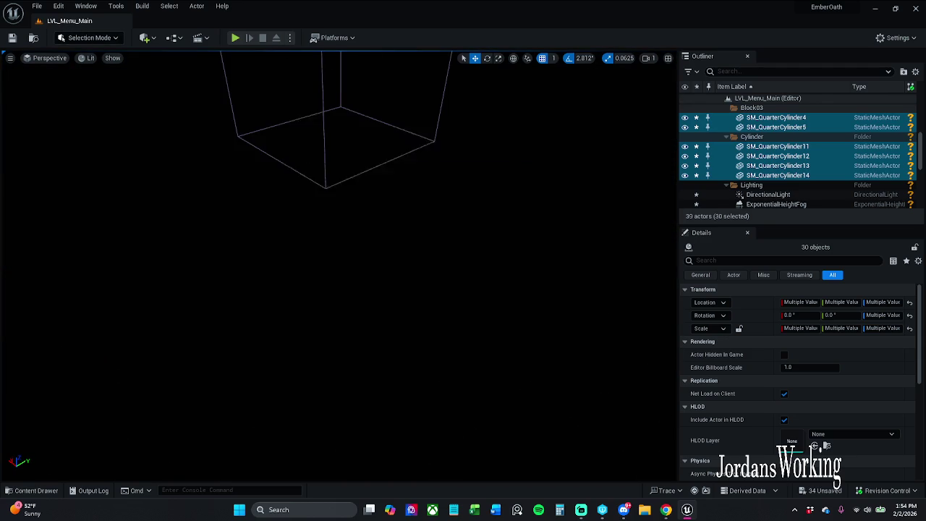
Open the Content Drawer, clear the leftover search filter, and browse into Art > Widgets
left_click(45, 491)
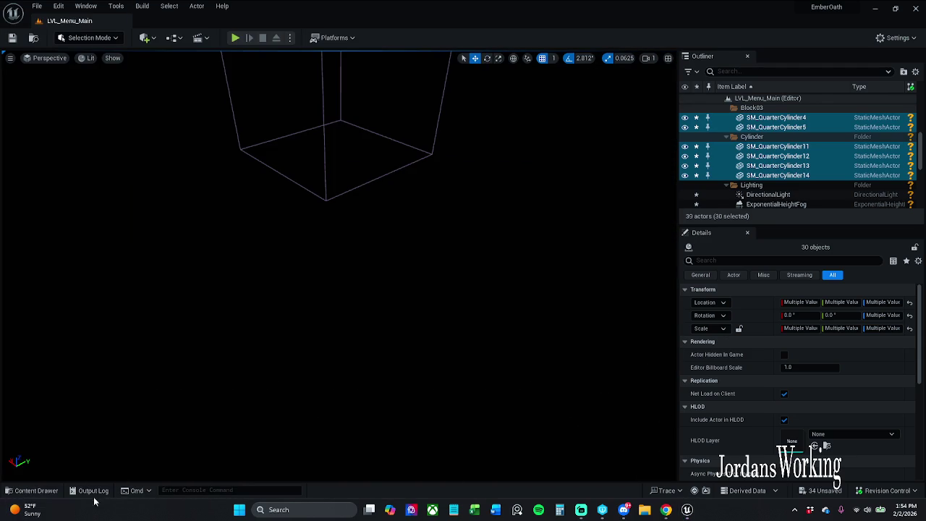
left_click(45, 491)
left_click(150, 370)
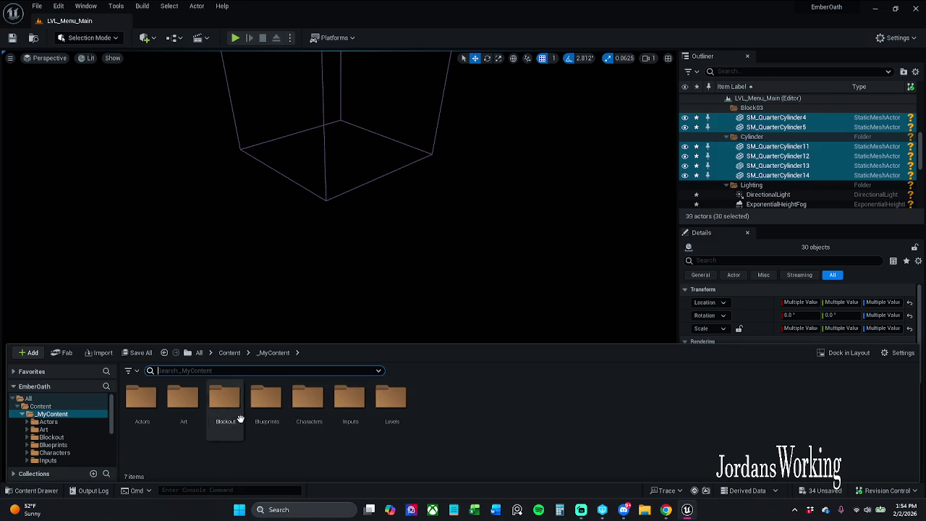
double_click(185, 418)
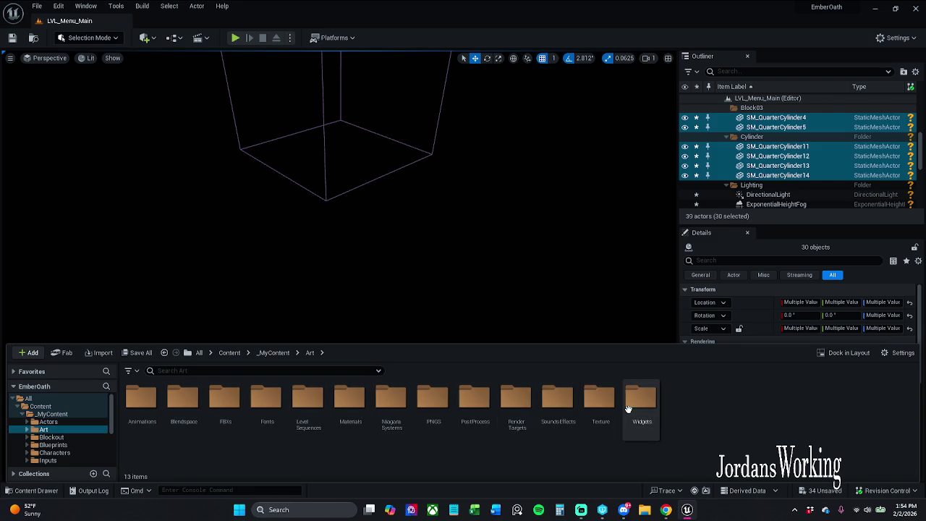
double_click(638, 410)
double_click(159, 425)
left_click(183, 420)
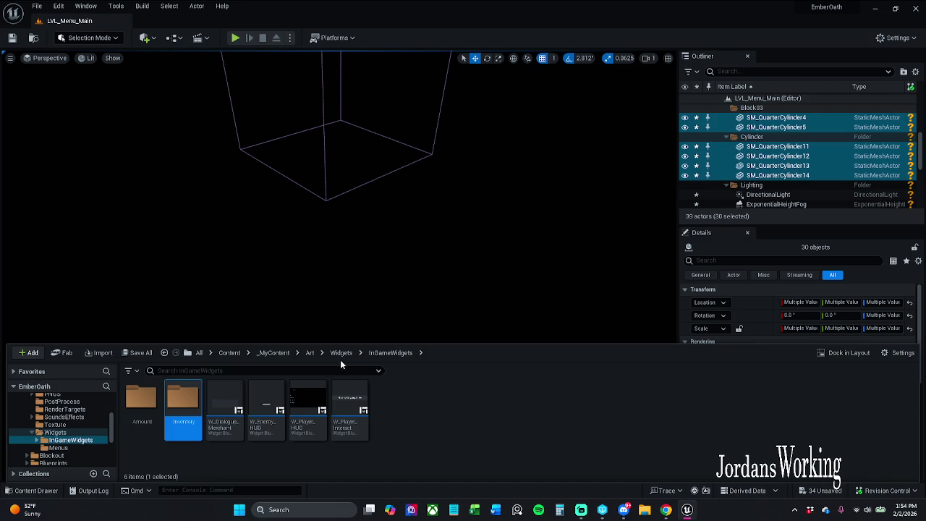
Go into the Widgets > Menus folder and open W_Menu_Main
left_click(341, 353)
left_click(189, 418)
double_click(189, 418)
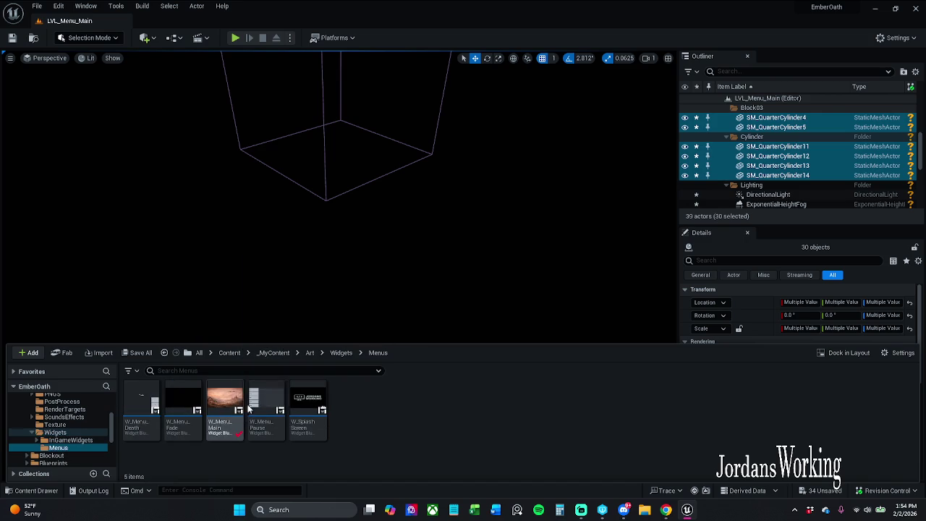
left_click(233, 404)
double_click(233, 403)
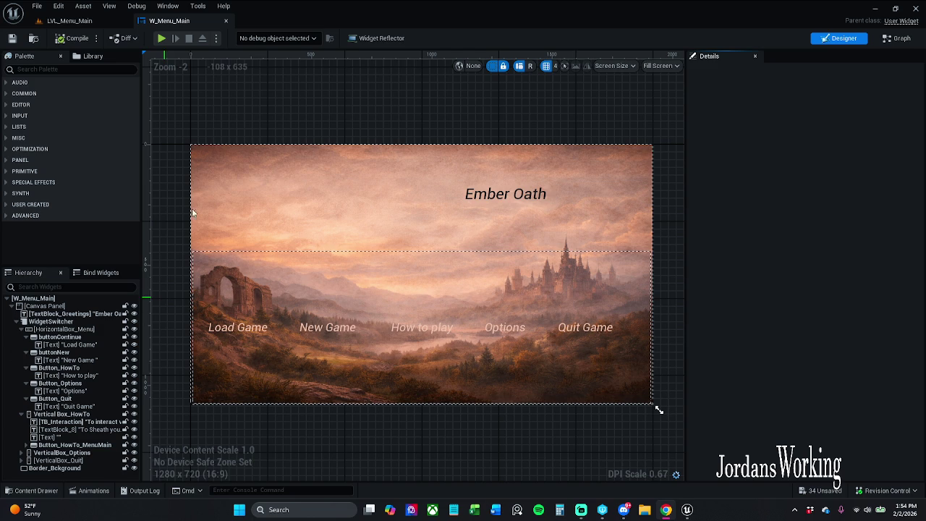
Play LVL_Menu_Main, click New Game to test the fade, then stop the session
left_click(73, 20)
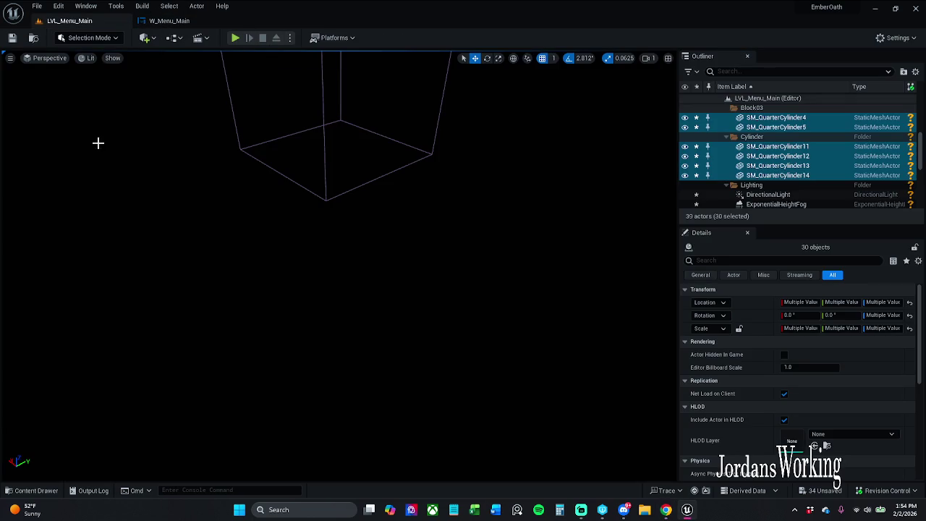
left_click(169, 20)
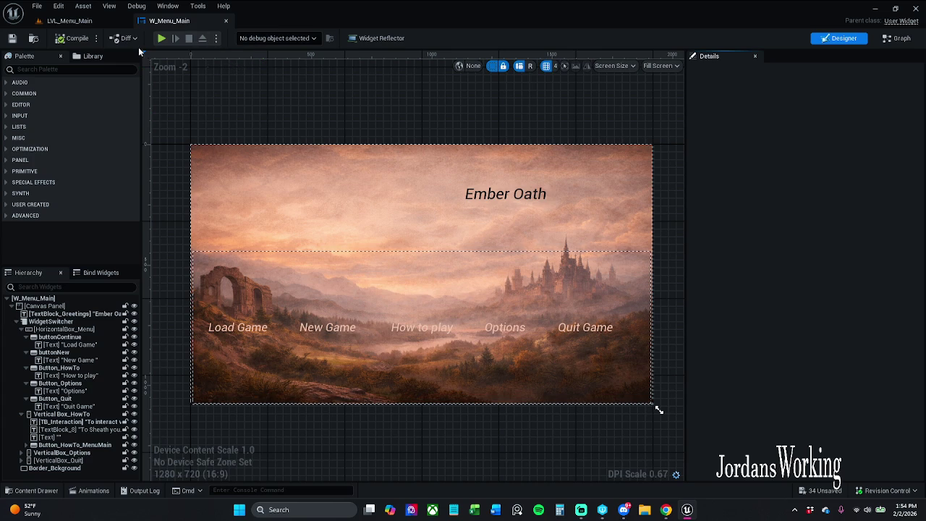
left_click(78, 24)
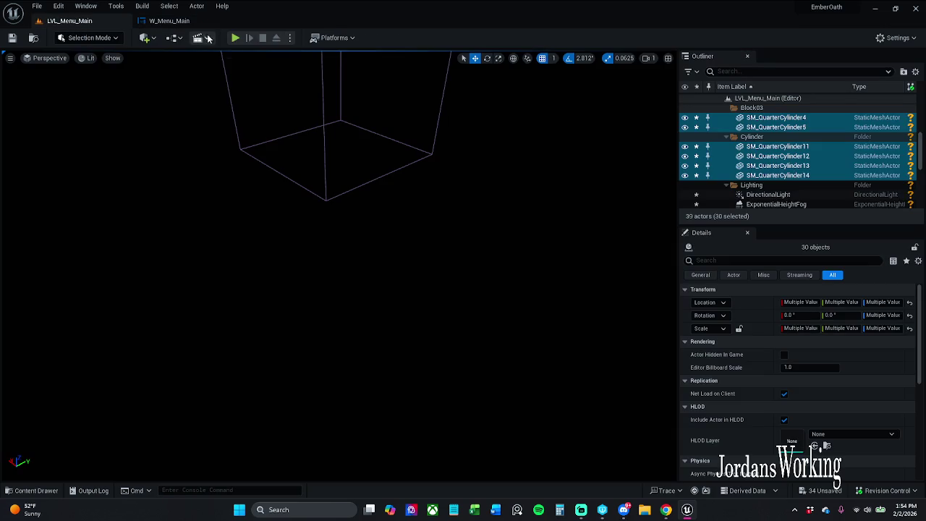
left_click(239, 38)
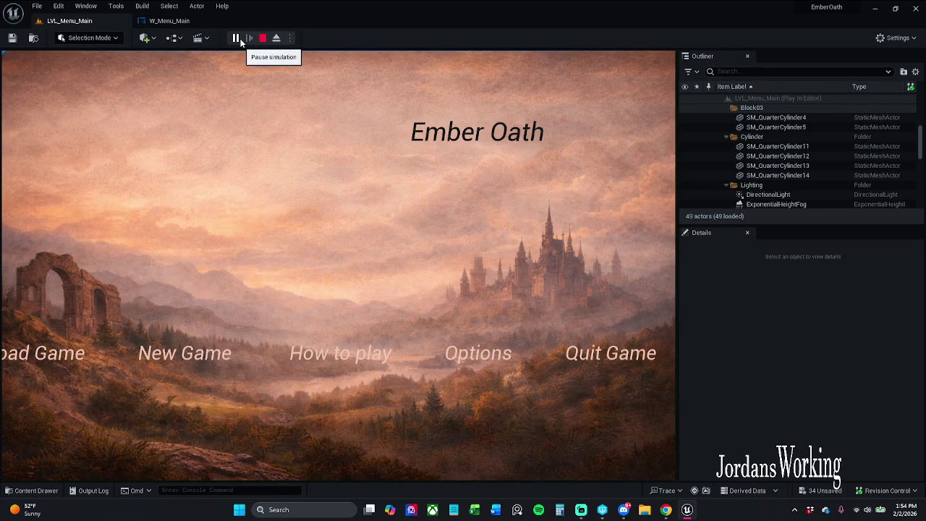
left_click(200, 362)
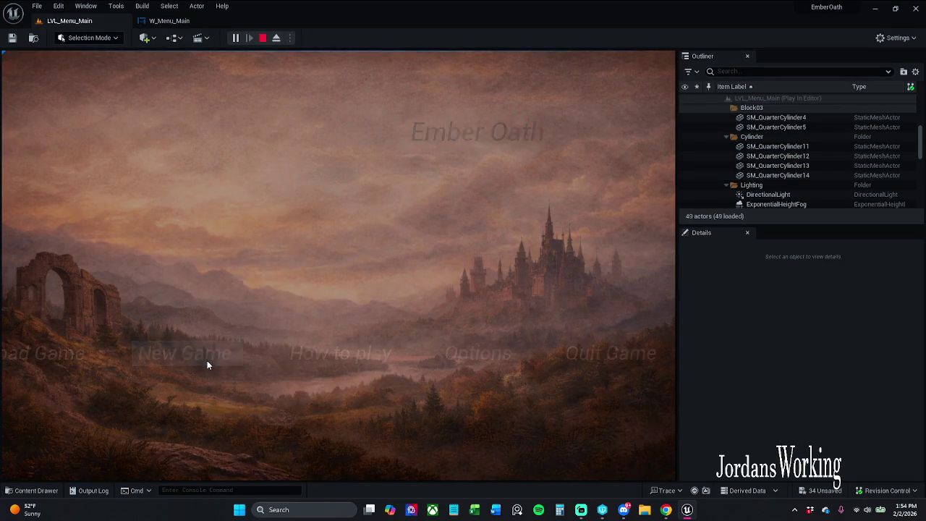
key("Escape")
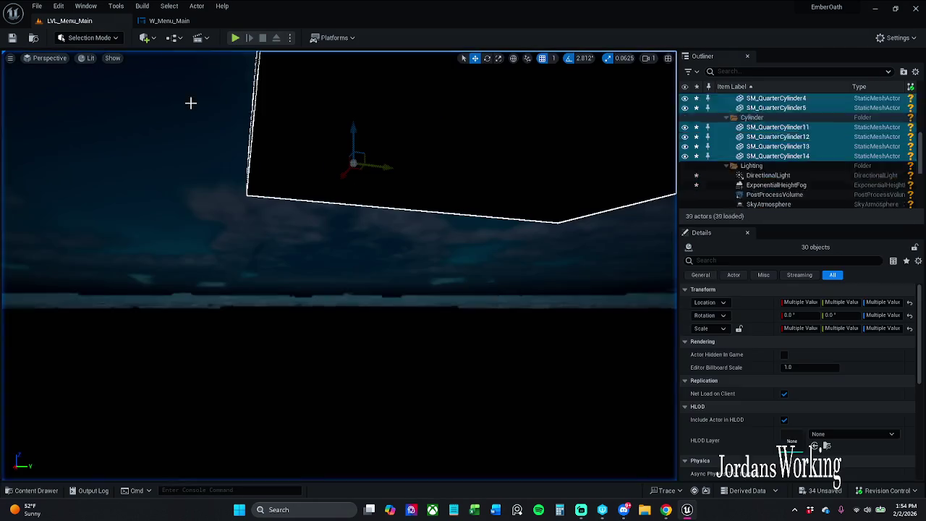
Return to W_Menu_Main and show its Event Graph
left_click(174, 21)
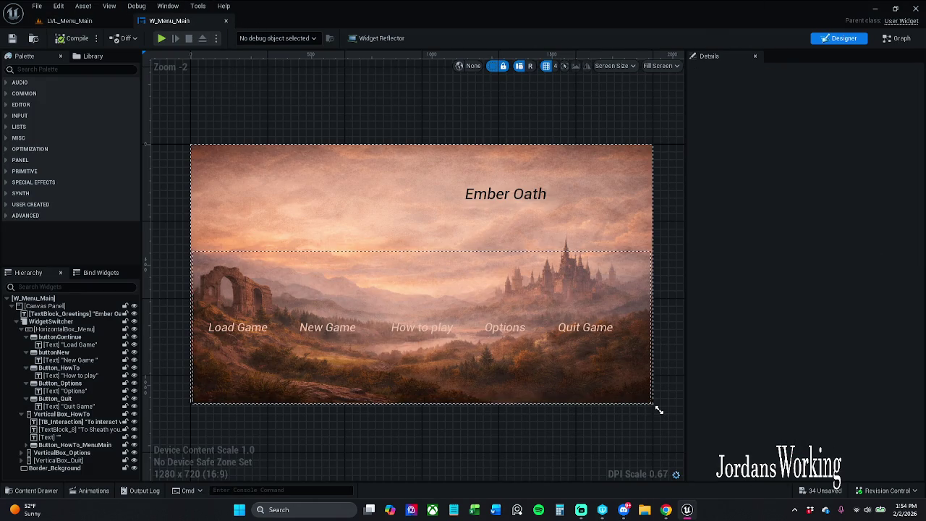
left_click(898, 38)
left_click_drag(432, 201, 414, 155)
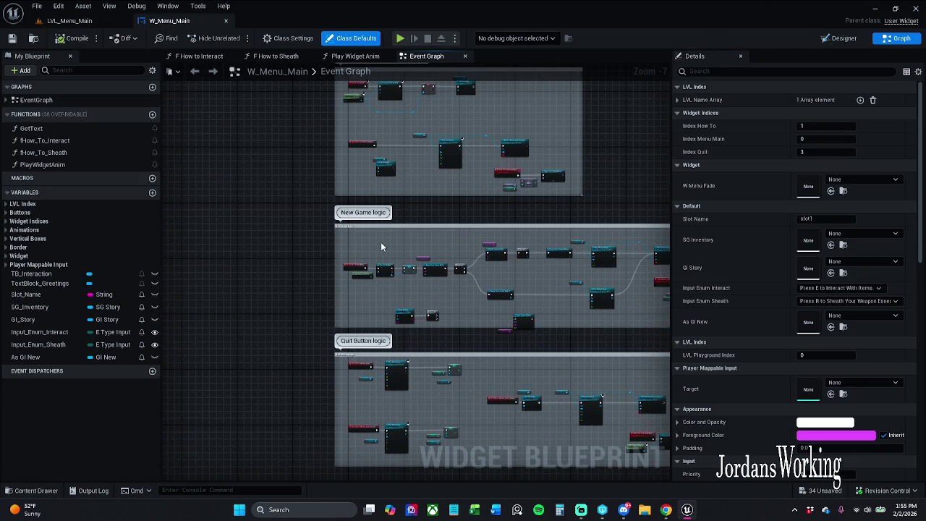
Enlarge the New Game comment frame and pan through its save-game and Play Widget Anim nodes
scroll(382, 248, "up", 5)
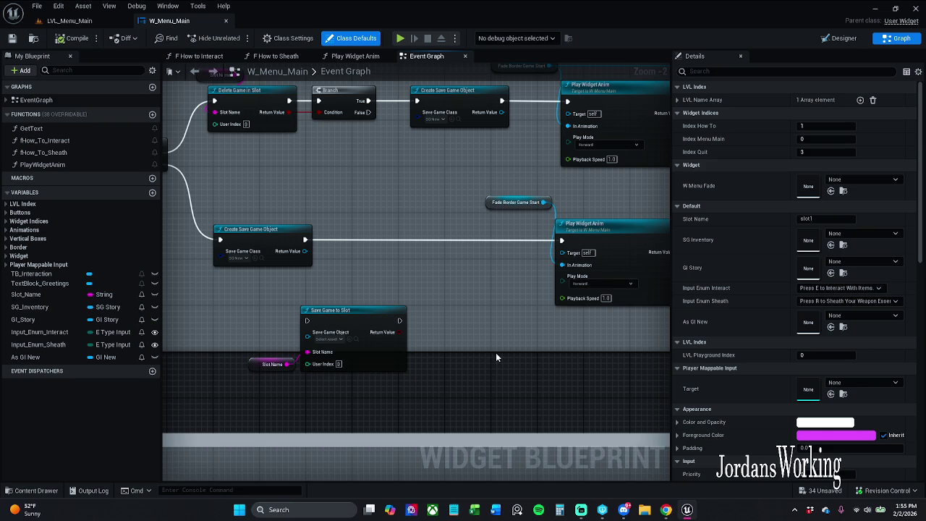
left_click_drag(496, 352, 490, 392)
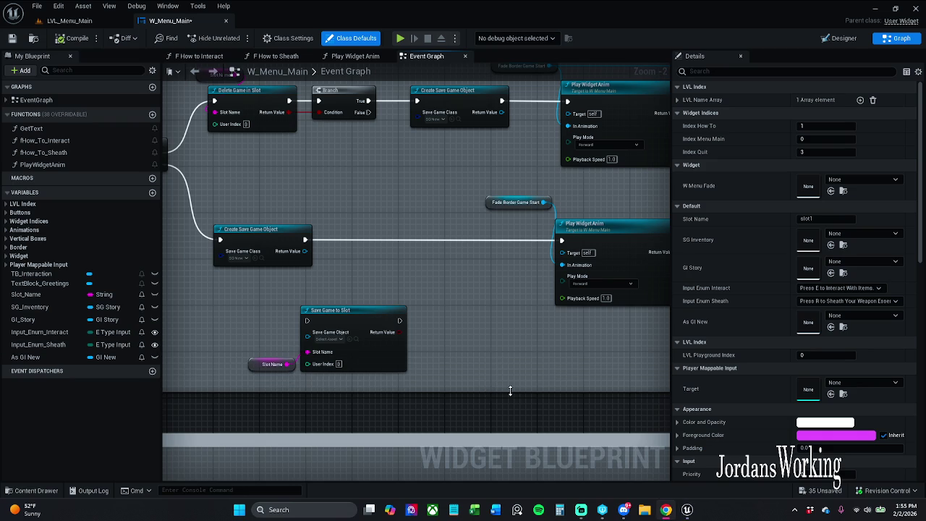
mouse_move(237, 143)
left_mouse_down()
mouse_move(571, 173)
mouse_move(729, 174)
mouse_move(590, 180)
left_mouse_up()
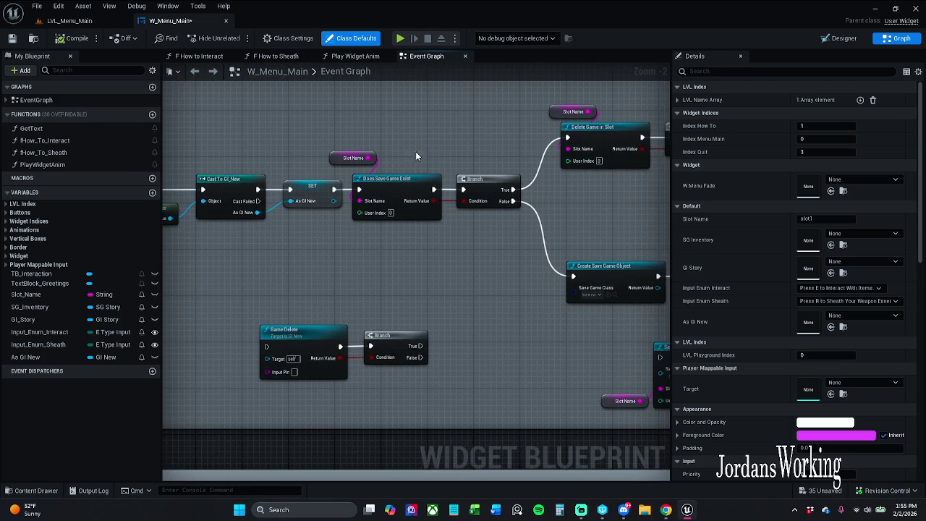
left_click_drag(415, 152, 336, 155)
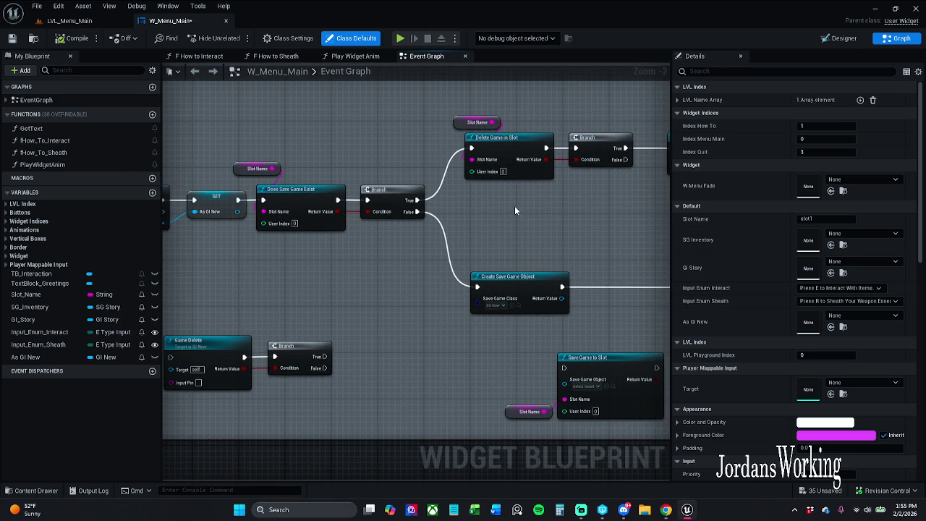
mouse_move(611, 210)
left_mouse_down()
mouse_move(469, 222)
mouse_move(488, 210)
left_mouse_up()
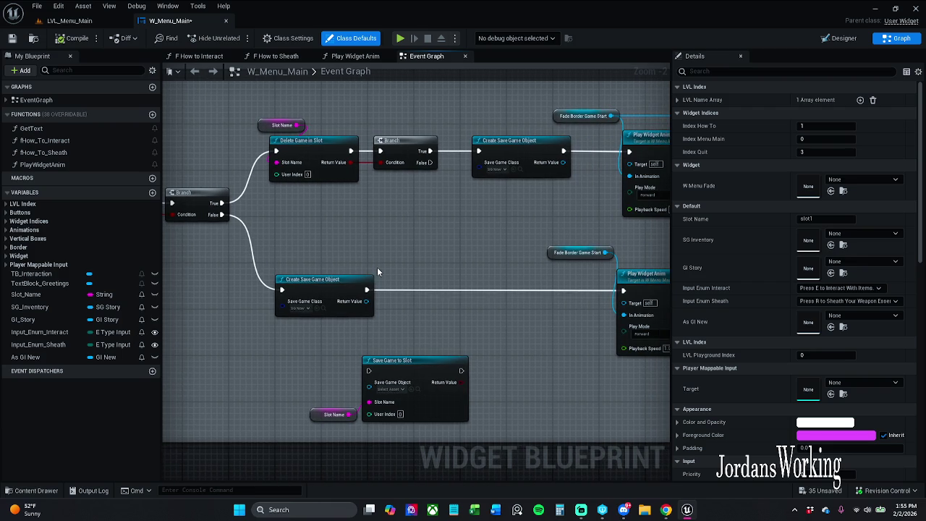
mouse_move(430, 269)
left_mouse_down()
mouse_move(273, 272)
mouse_move(476, 265)
mouse_move(373, 254)
left_mouse_up()
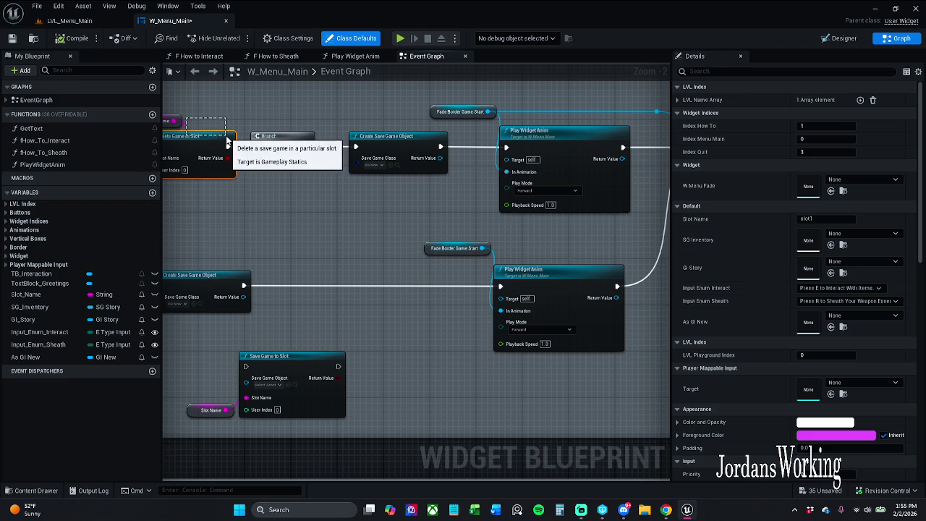
Clear the selection and follow the Bind to Animation chain to the Open Level node
left_click(230, 108)
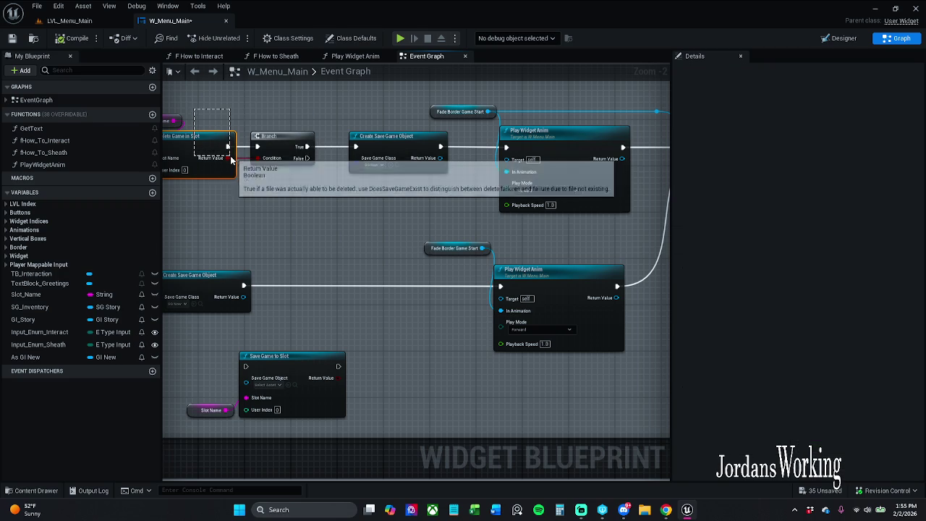
left_click(214, 107)
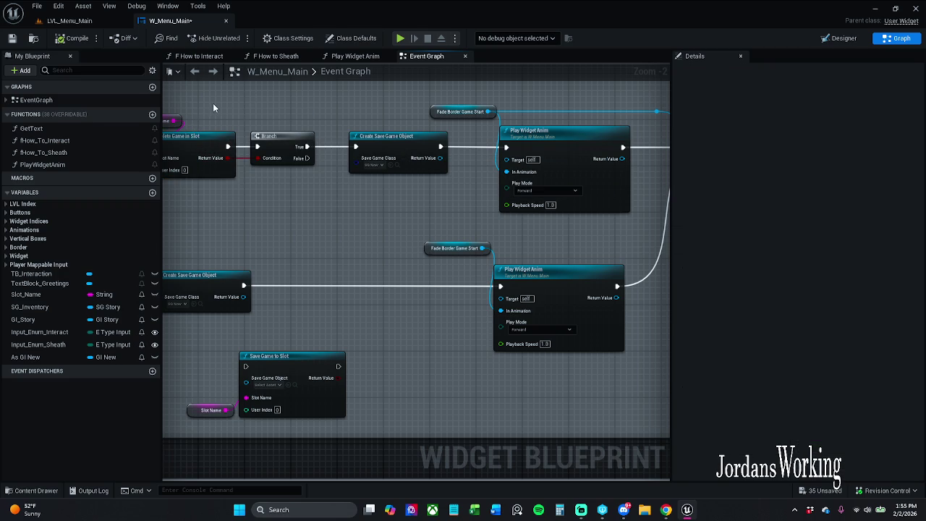
left_click_drag(327, 113, 257, 129)
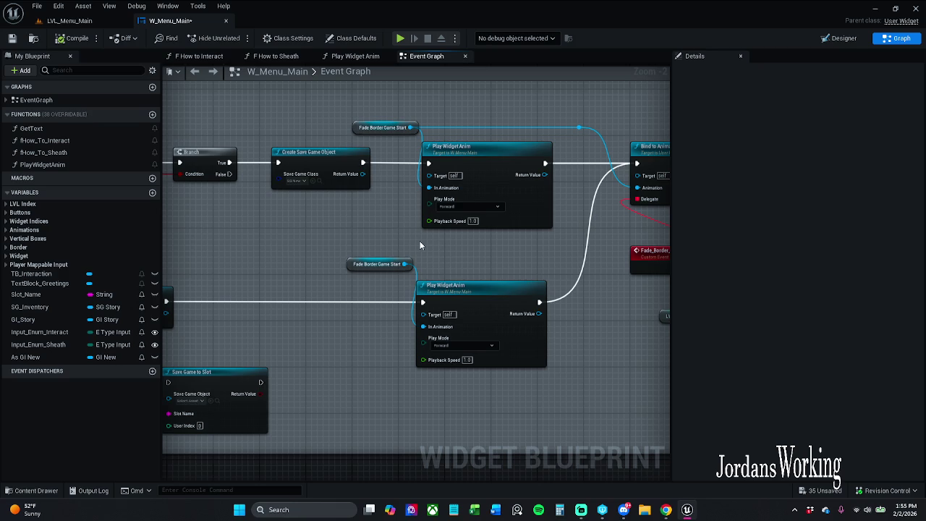
scroll(420, 245, "down", 1)
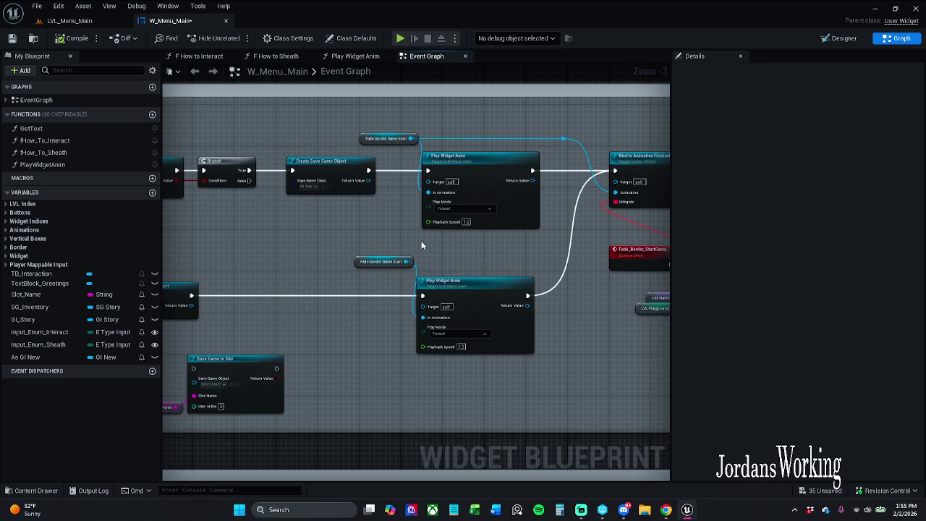
scroll(456, 238, "up", 1)
left_click_drag(513, 248, 338, 250)
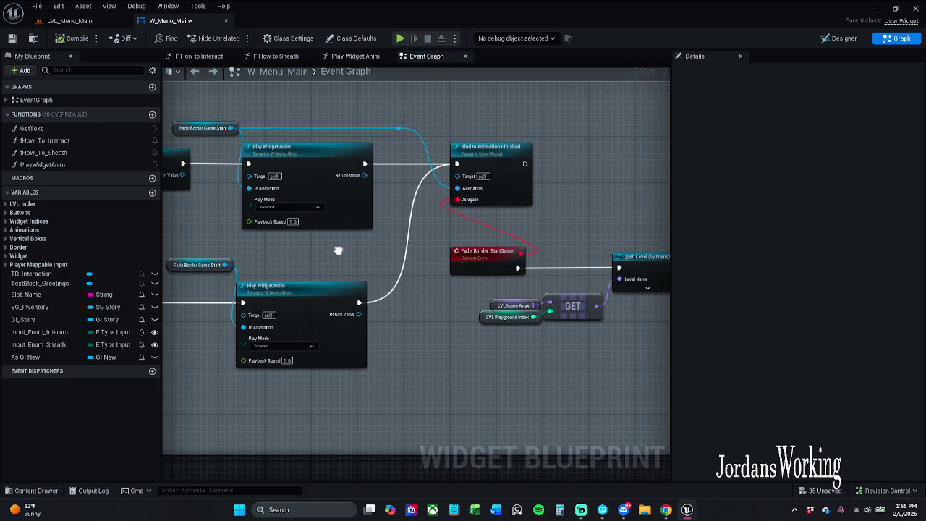
left_click_drag(568, 204, 465, 197)
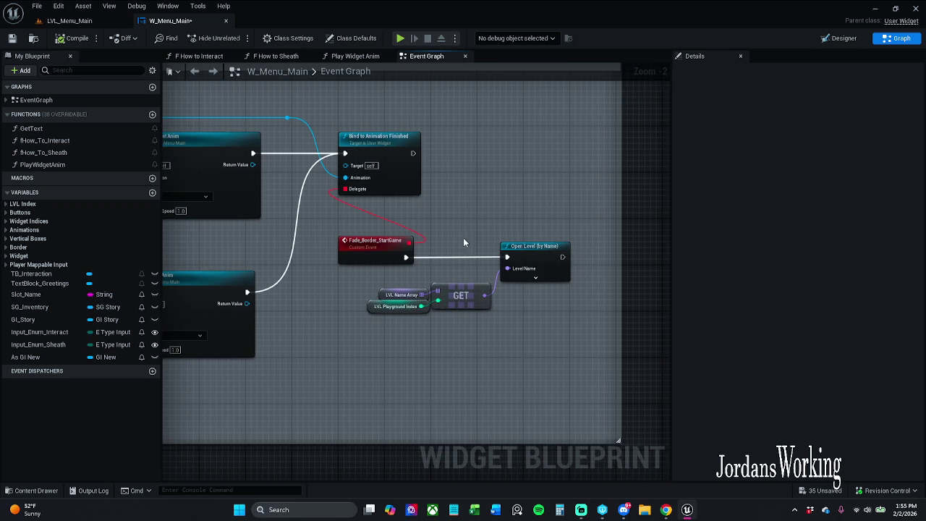
Inspect LVL Playground Index and LVL Name Array, whose default entry is LVL_Toybox
left_click(399, 307)
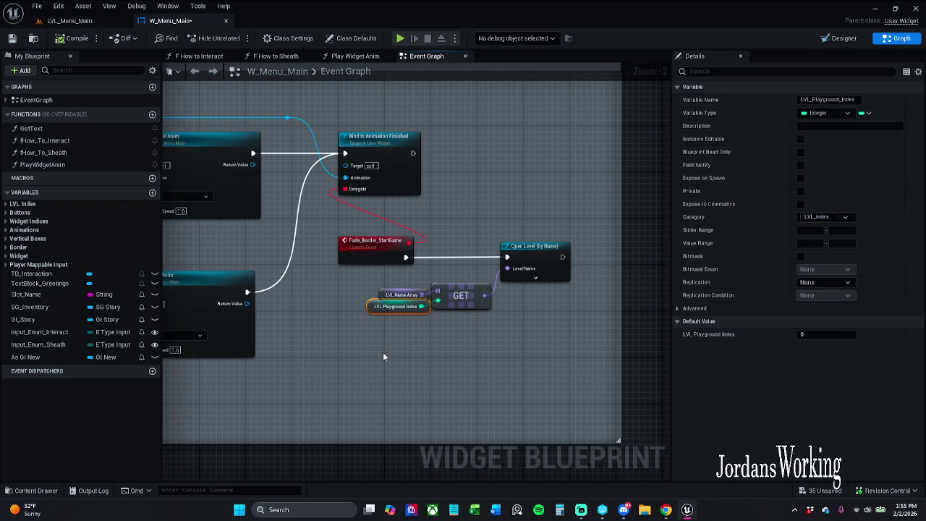
left_click(402, 295)
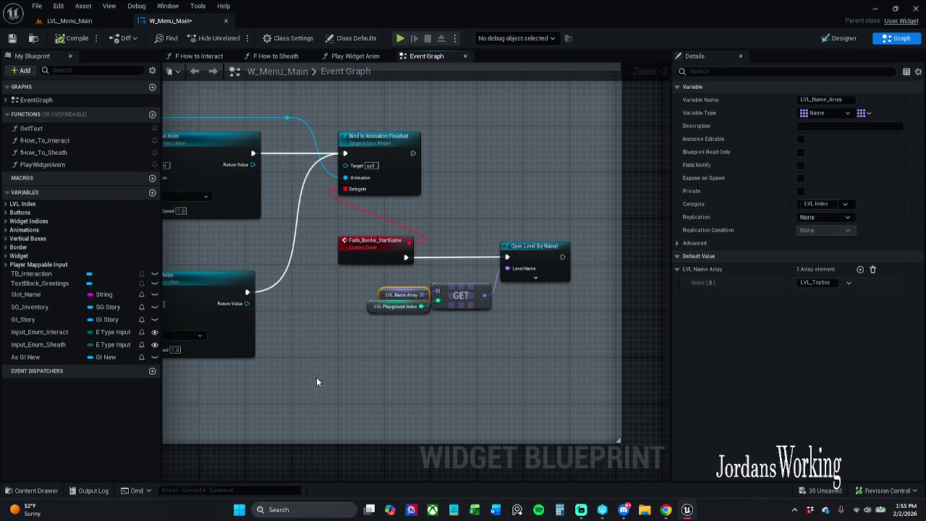
scroll(316, 382, "down", 3)
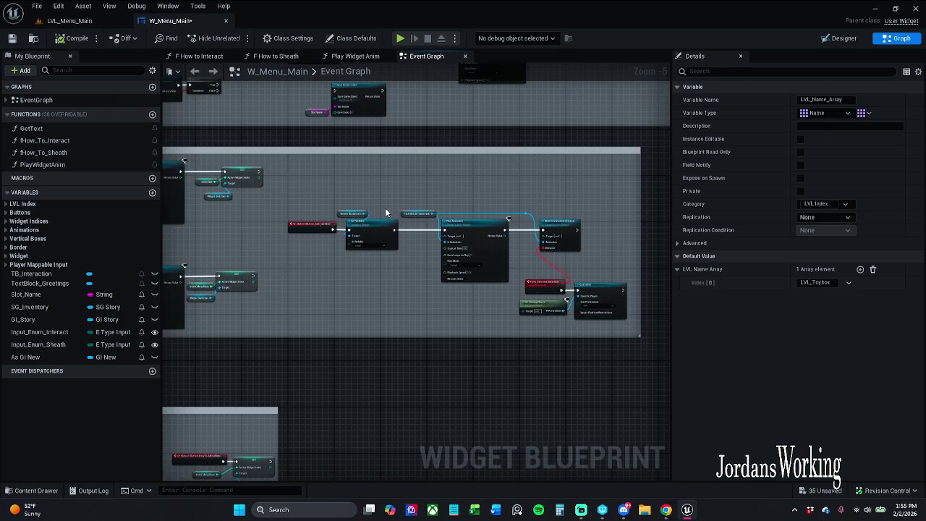
Break Play Animation's incoming and outgoing exec wires in the Quit Button logic
scroll(351, 207, "up", 4)
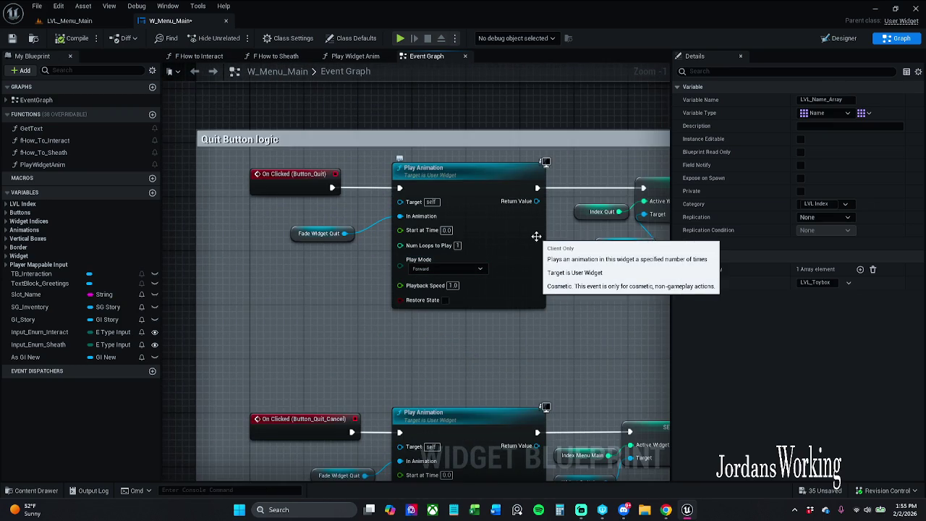
mouse_move(360, 281)
left_mouse_down()
mouse_move(322, 298)
mouse_move(347, 261)
mouse_move(400, 226)
left_mouse_up()
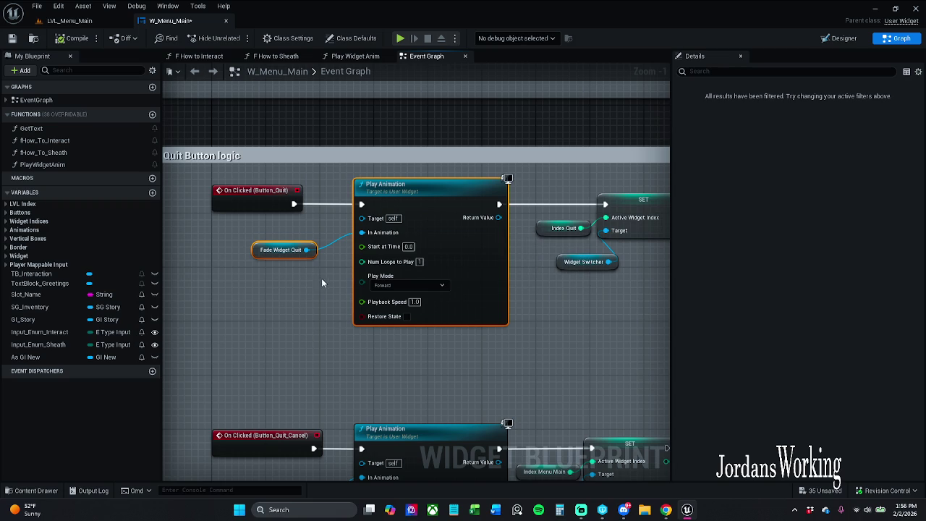
left_click(350, 194)
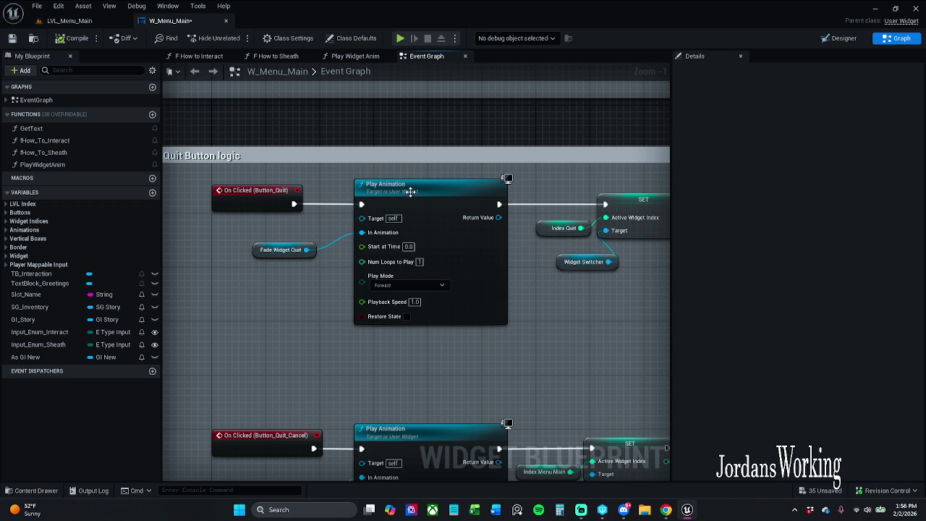
left_click(362, 204, "alt")
left_click(499, 204, "alt")
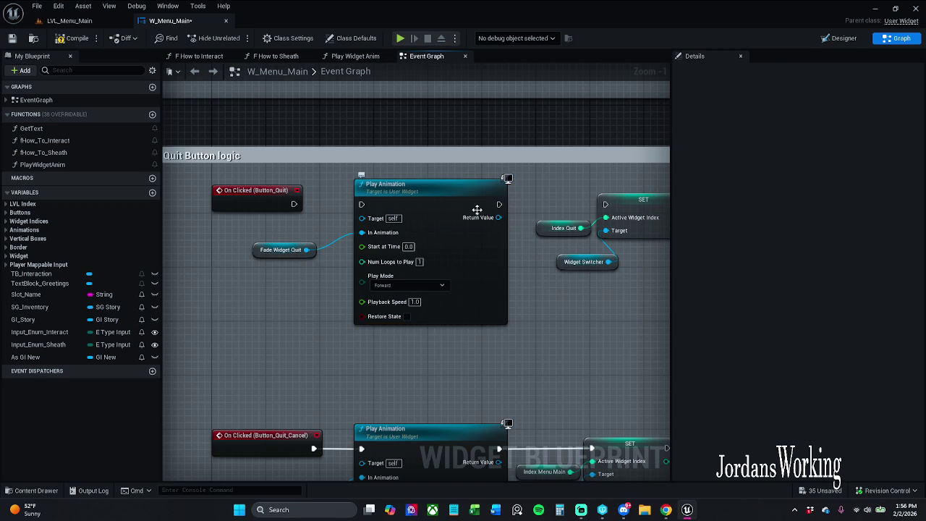
scroll(423, 228, "down", 3)
Move Play Animation and Fade Widget Quit together outside the Quit Button comment
mouse_move(335, 267)
left_mouse_down()
mouse_move(411, 249)
mouse_move(410, 230)
mouse_move(207, 278)
mouse_move(208, 269)
left_mouse_up()
left_click(279, 277)
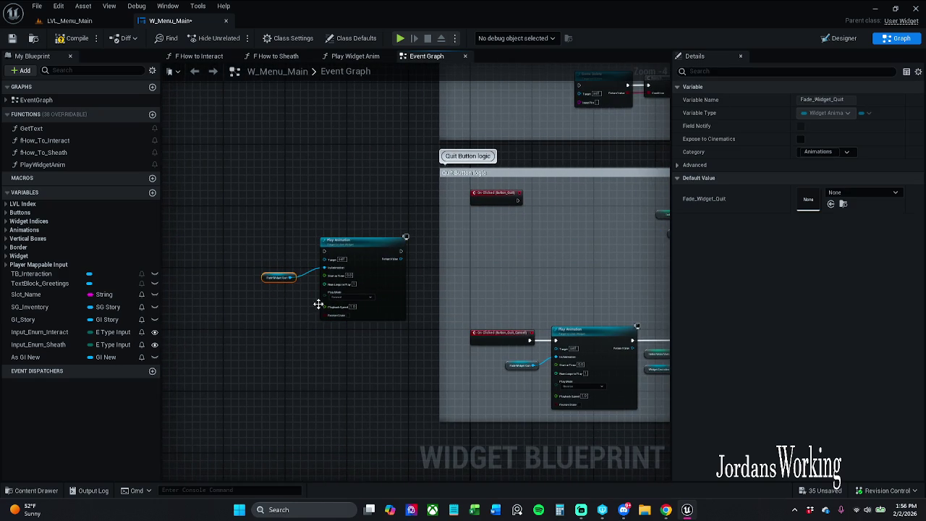
scroll(278, 285, "up", 2)
left_click_drag(257, 216, 338, 342)
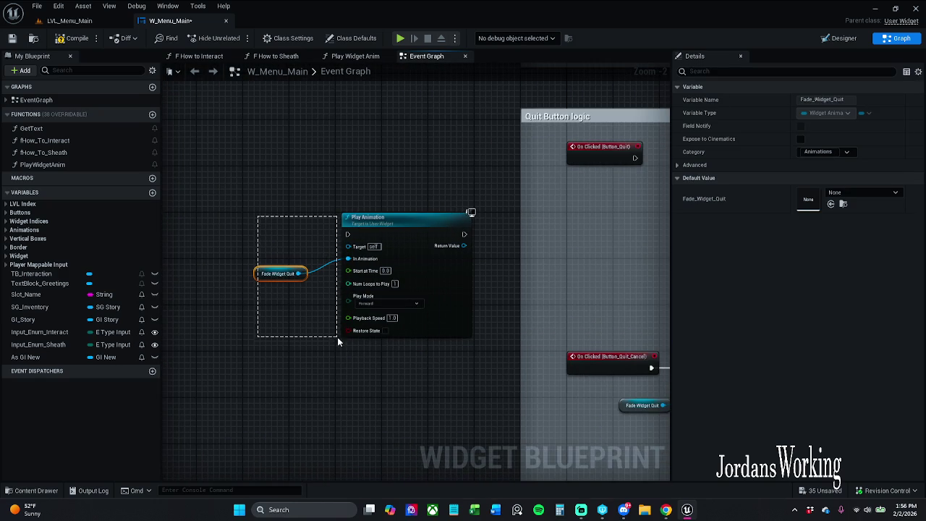
left_click(398, 299, "shift")
left_click_drag(401, 238, 406, 215)
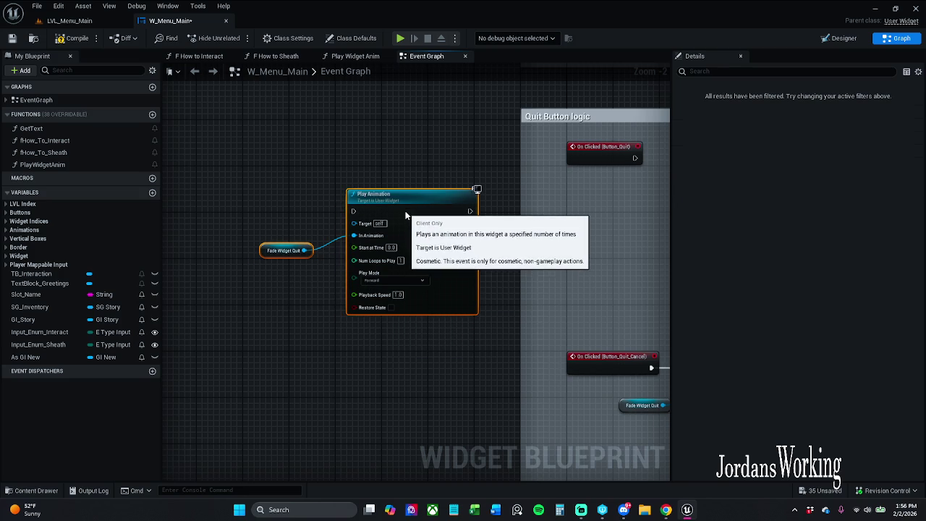
left_click(284, 271)
mouse_move(263, 252)
left_mouse_down()
mouse_move(343, 206)
mouse_move(342, 184)
left_mouse_up()
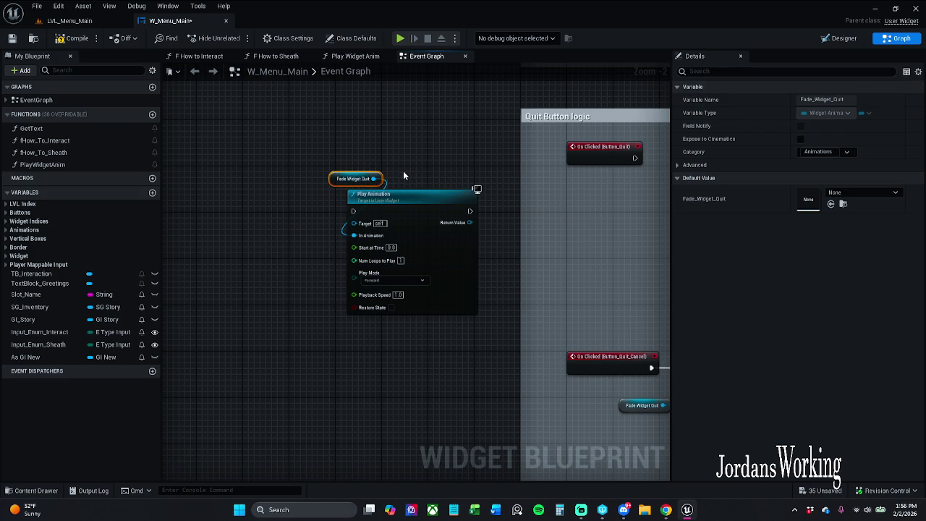
left_click_drag(509, 184, 346, 227)
scroll(412, 233, "up", 2)
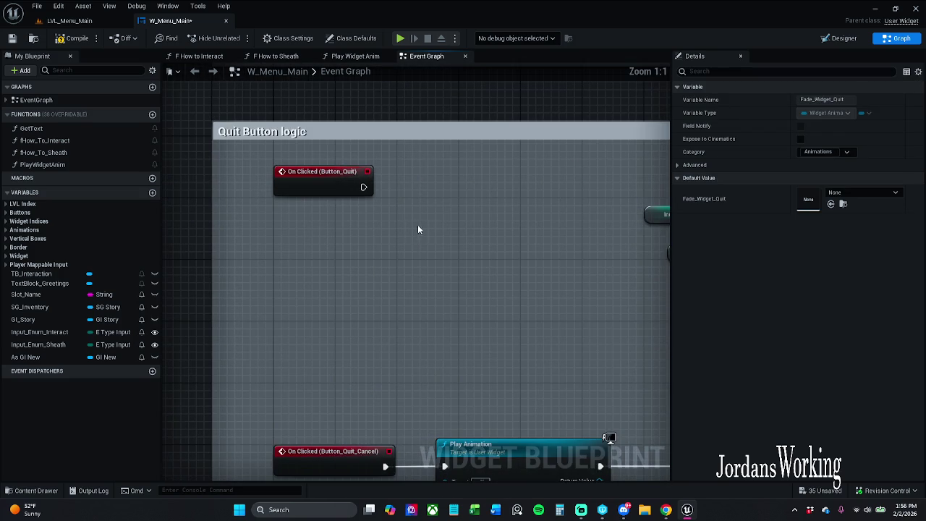
left_click(418, 225)
Add a Play Widget Anim node after On Clicked (Button_Quit) and wire it into SET
mouse_move(58, 164)
left_mouse_down()
mouse_move(62, 173)
mouse_move(375, 186)
left_mouse_up()
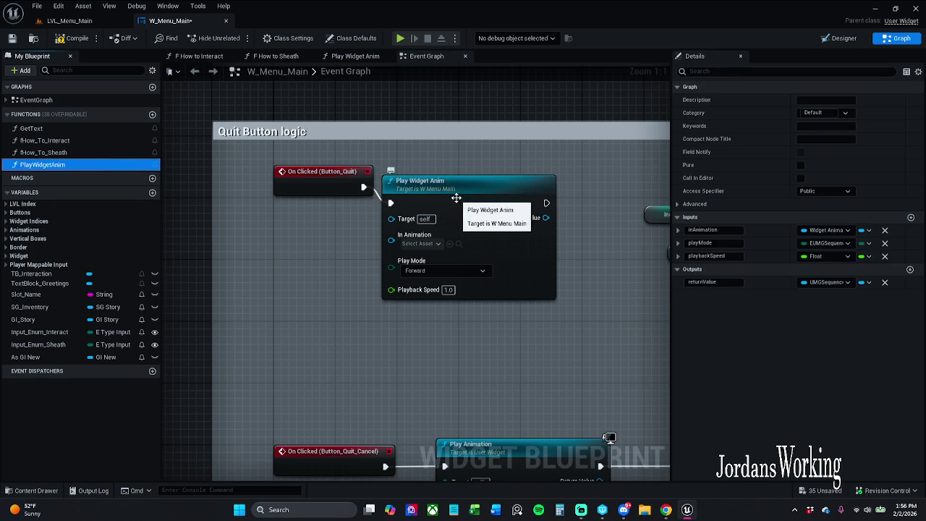
left_click_drag(524, 194, 561, 179)
left_click(327, 187, "ctrl")
left_click_drag(455, 170, 447, 178)
left_click_drag(603, 241, 353, 235)
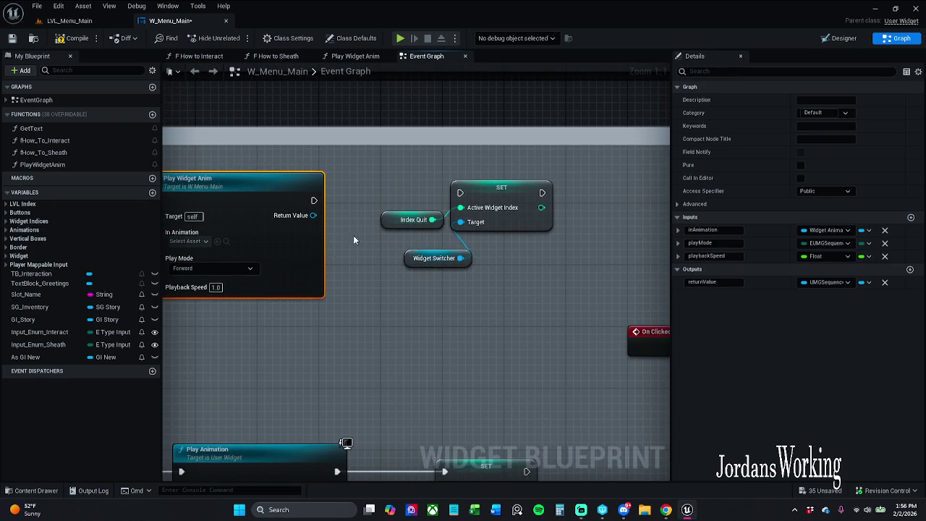
mouse_move(314, 199)
left_mouse_down()
mouse_move(378, 204)
mouse_move(461, 193)
left_mouse_up()
left_click_drag(419, 285, 507, 219)
scroll(506, 218, "down", 1)
mouse_move(348, 191)
left_mouse_down()
mouse_move(464, 170)
mouse_move(460, 162)
left_mouse_up()
Locate and select the Fade Border Game Start variable node in the New Game logic
scroll(460, 162, "down", 3)
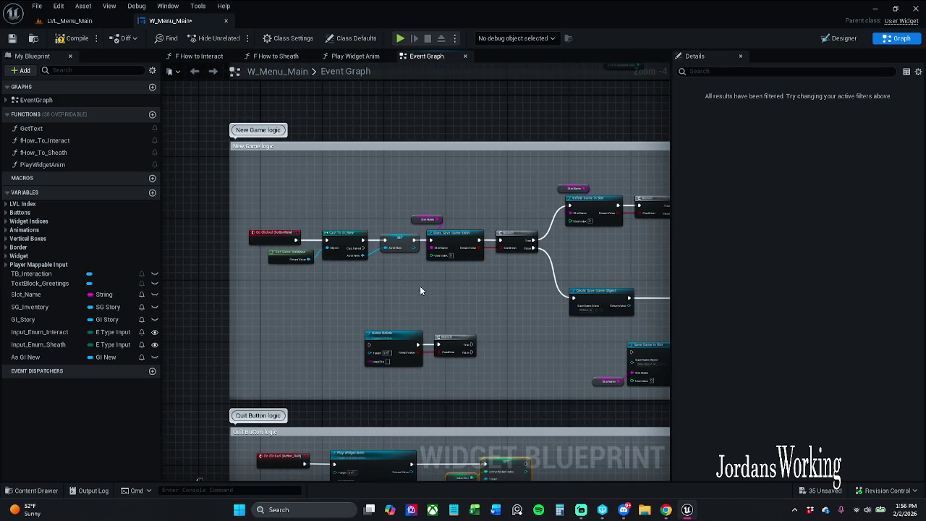
scroll(420, 286, "up", 2)
scroll(420, 286, "down", 2)
left_click_drag(420, 286, 403, 315)
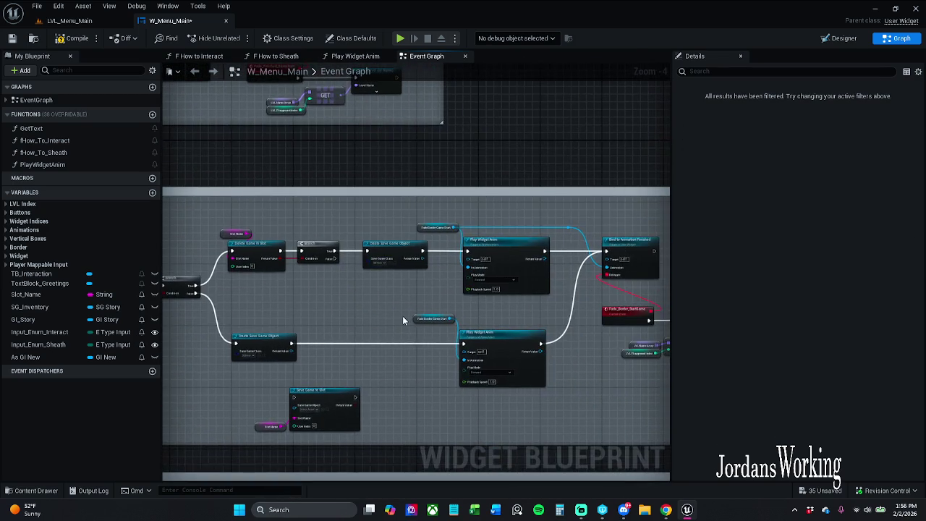
scroll(403, 320, "up", 2)
left_click(482, 316)
mouse_move(325, 314)
left_mouse_down()
mouse_move(271, 281)
mouse_move(240, 287)
mouse_move(301, 263)
mouse_move(489, 296)
mouse_move(514, 187)
left_mouse_up()
scroll(240, 287, "down", 1)
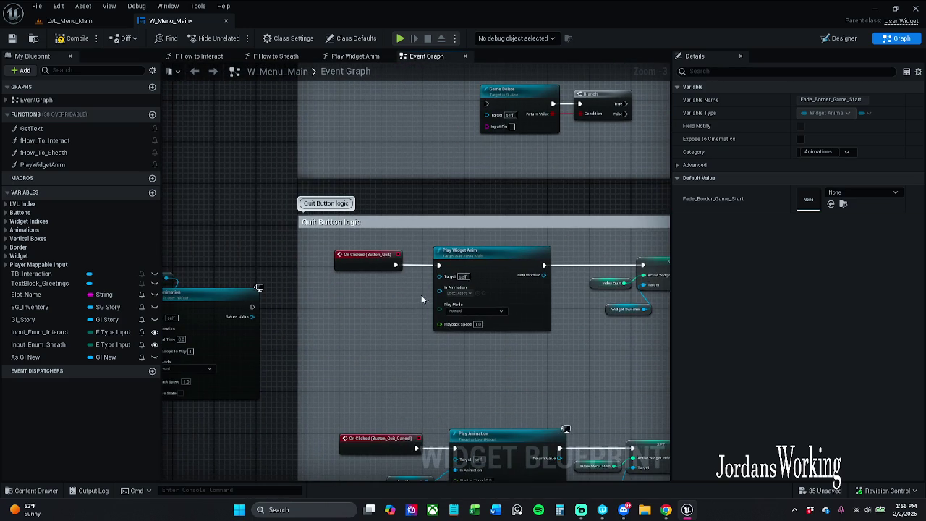
scroll(380, 293, "up", 2)
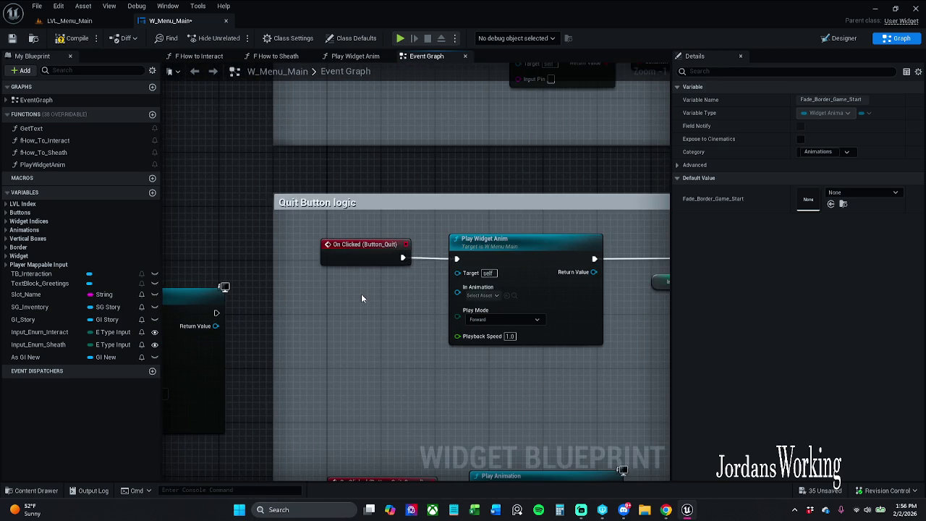
left_click_drag(383, 298, 387, 275)
left_click(373, 282)
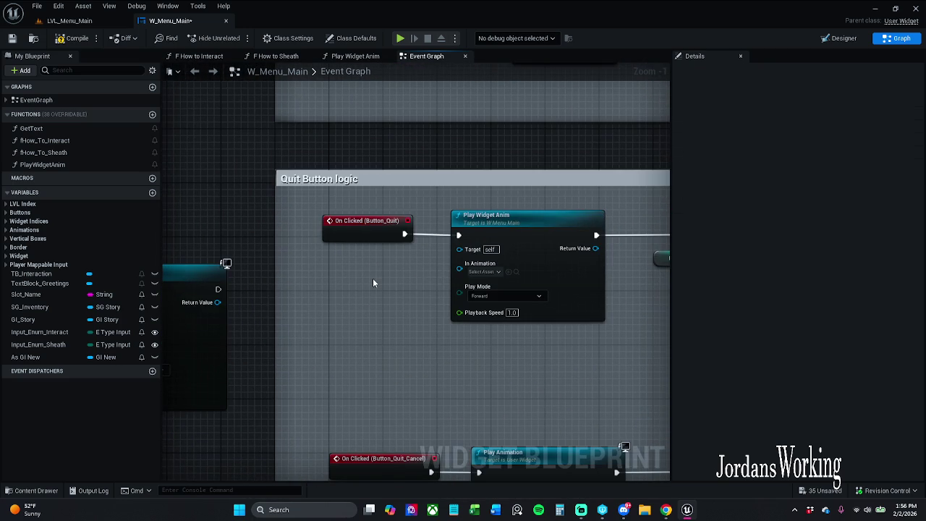
scroll(373, 277, "down", 6)
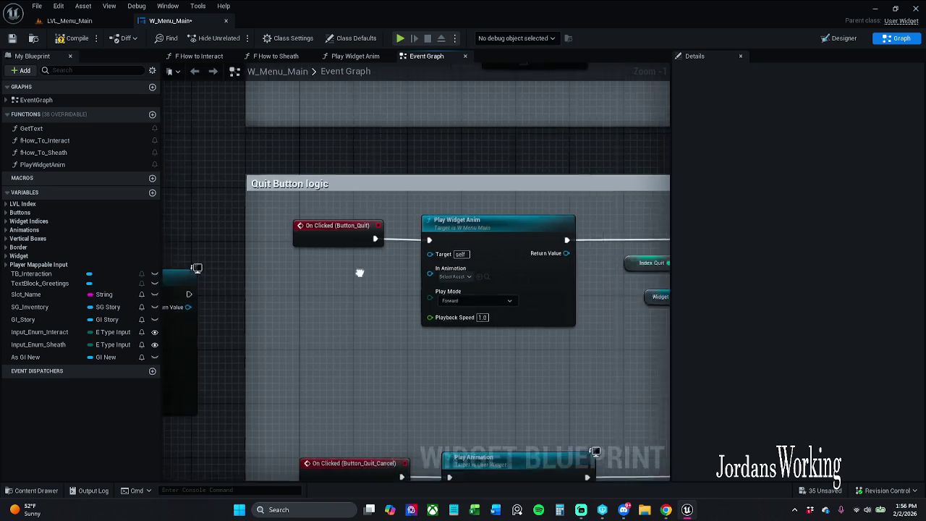
scroll(459, 179, "up", 1)
scroll(459, 179, "up", 2)
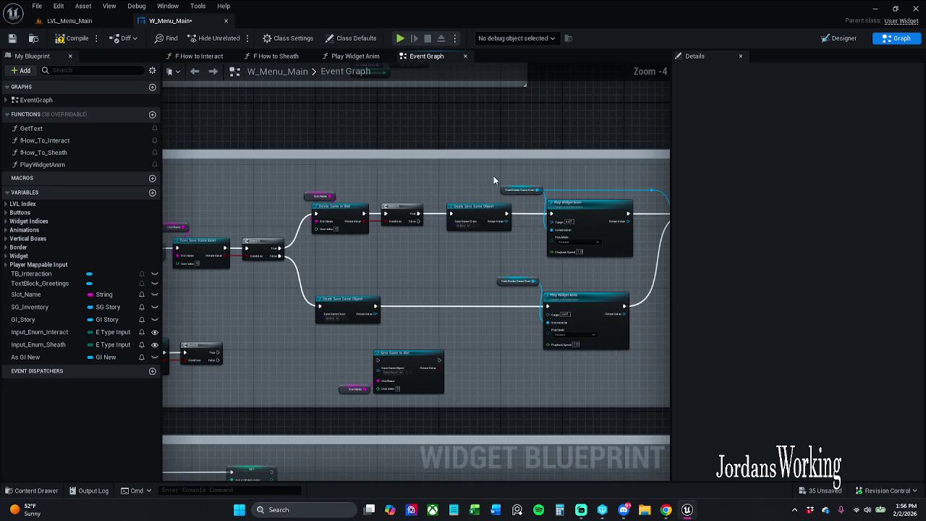
left_click(495, 178)
scroll(306, 333, "down", 2)
scroll(468, 192, "up", 7)
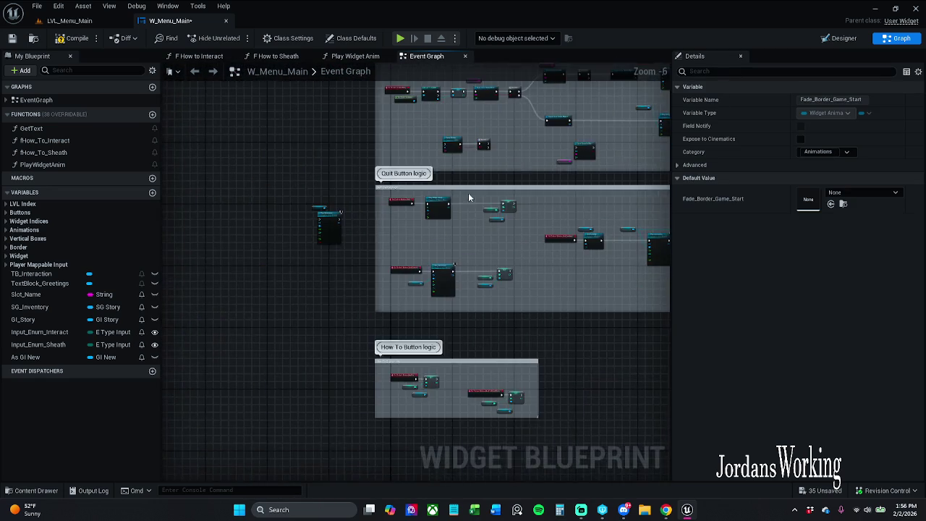
Paste Fade Border Game Start beside Play Widget Anim and connect it to In Animation
key("ctrl+v")
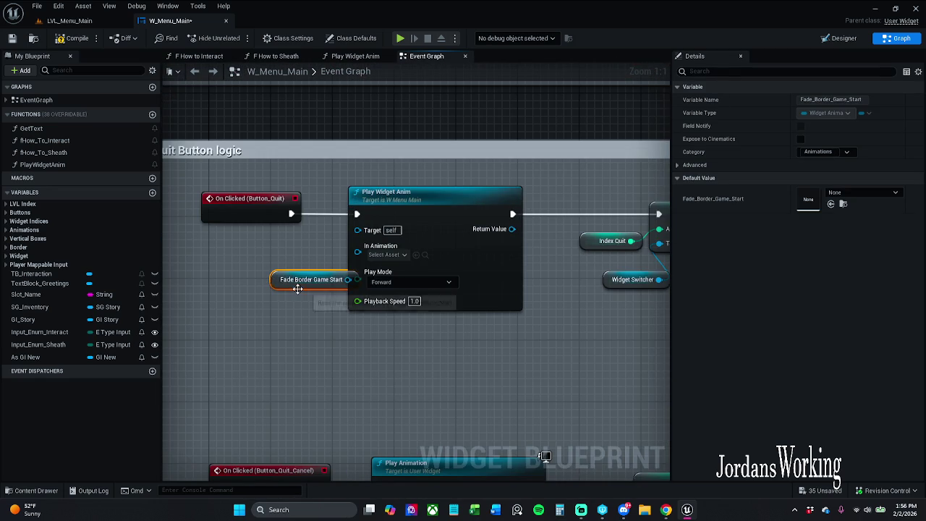
left_click_drag(274, 278, 214, 297)
left_click_drag(285, 295, 358, 247)
mouse_move(255, 298)
left_mouse_down()
mouse_move(270, 259)
mouse_move(265, 286)
left_mouse_up()
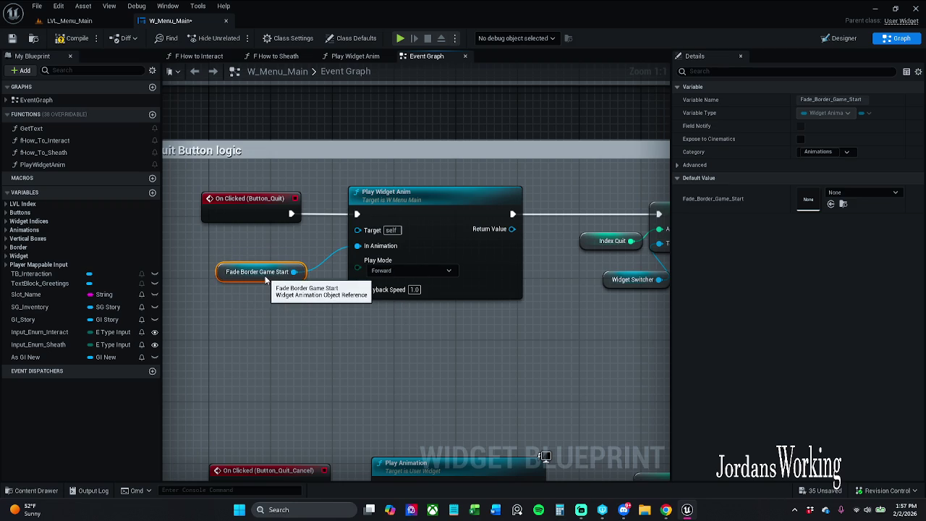
left_click(297, 330)
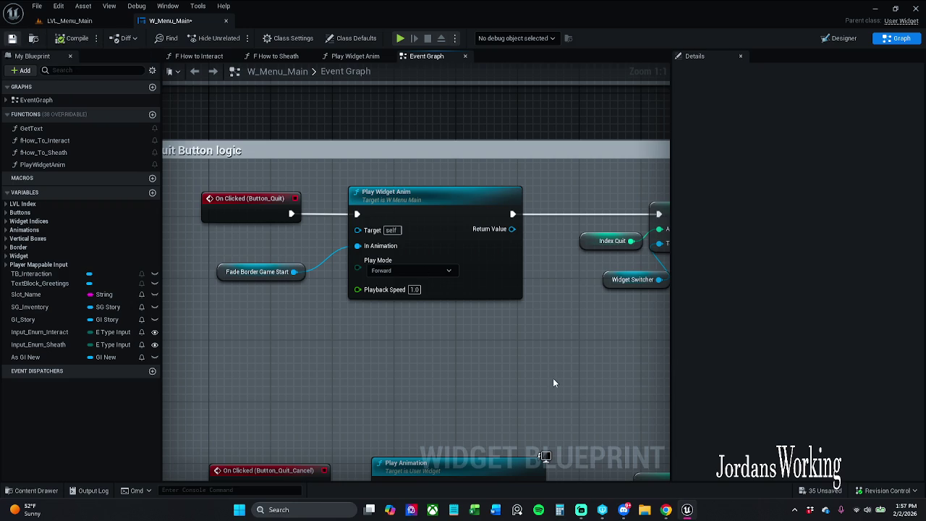
Save the W_Menu_Main widget blueprint
key("ctrl+s")
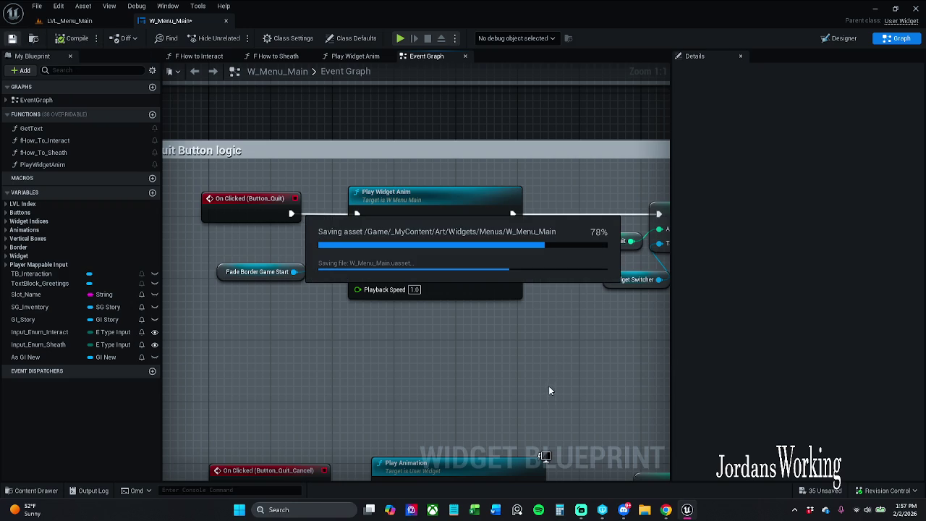
mouse_move(548, 388)
left_mouse_down()
mouse_move(536, 249)
mouse_move(496, 187)
left_mouse_up()
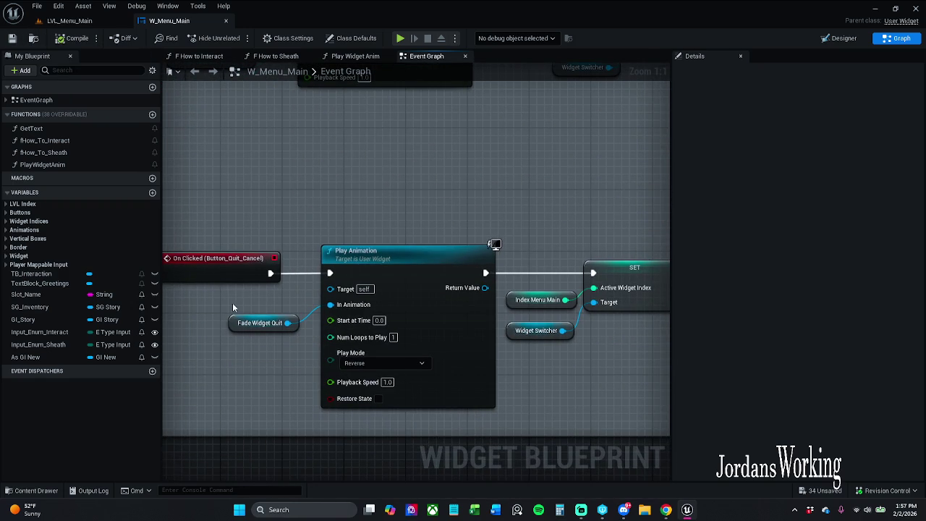
scroll(271, 309, "down", 1)
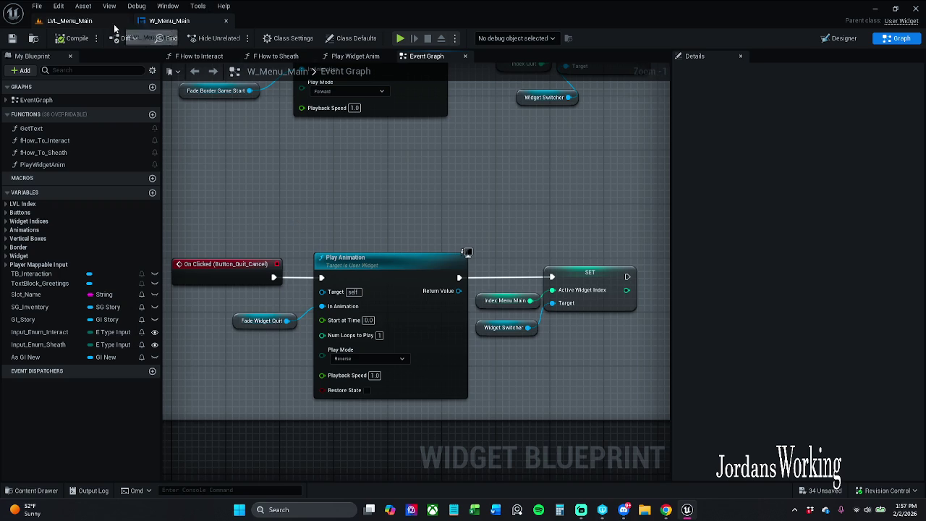
Play LVL_Menu_Main, click Quit Game, and confirm 'Yes, quit game' to end the test
left_click(72, 20)
left_click(236, 37)
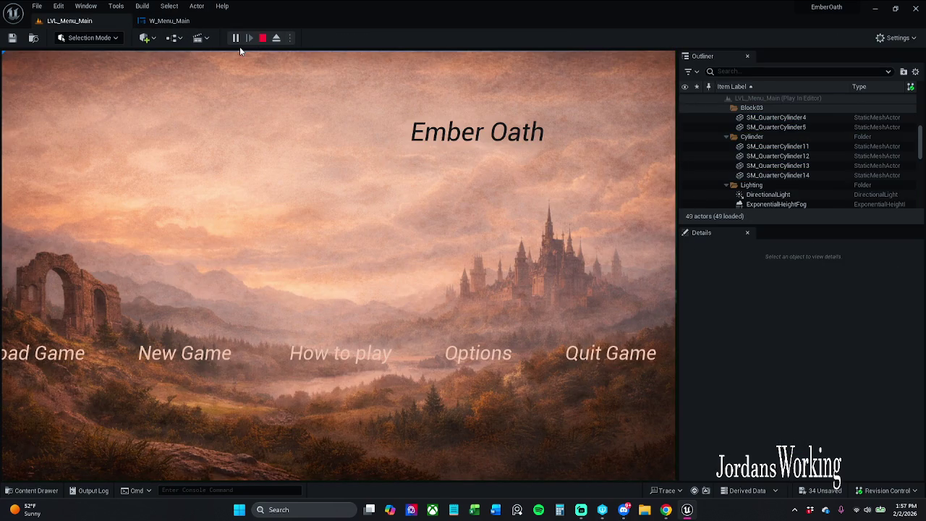
left_click(583, 346)
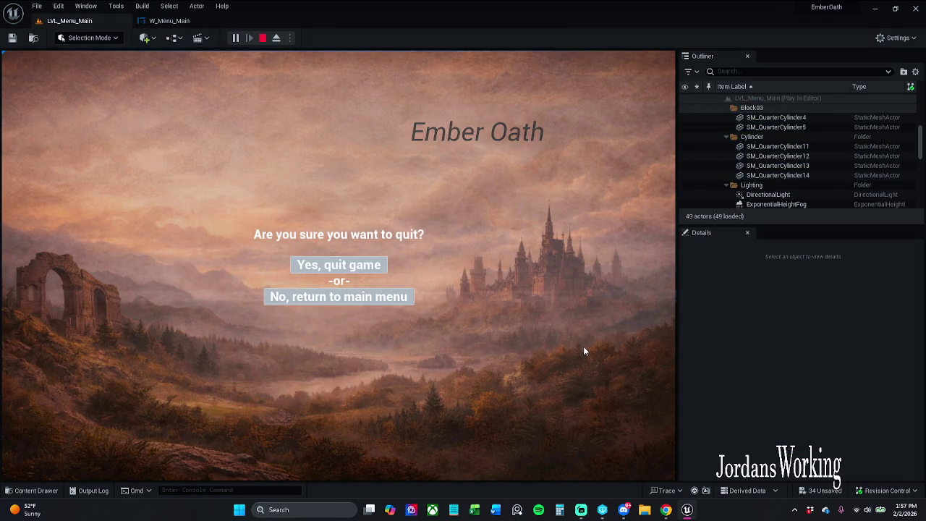
left_click(379, 266)
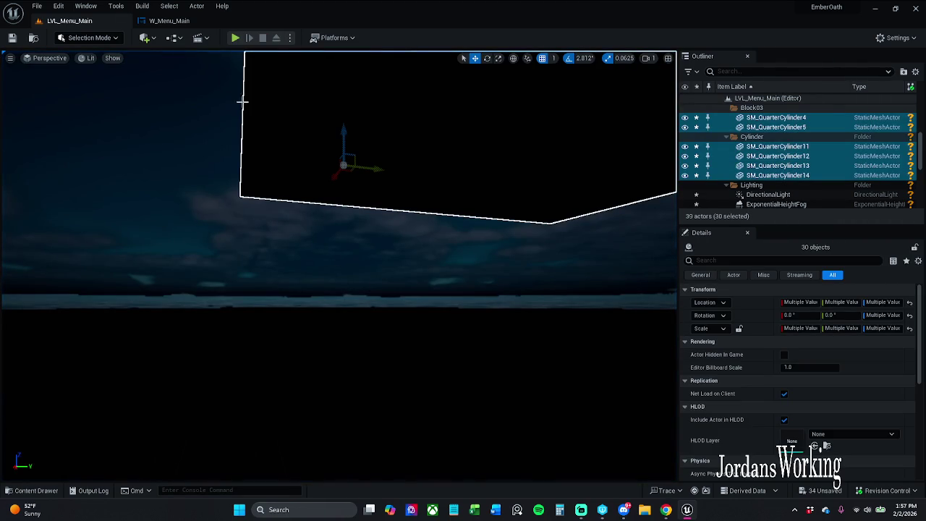
left_click(191, 25)
scroll(370, 202, "down", 2)
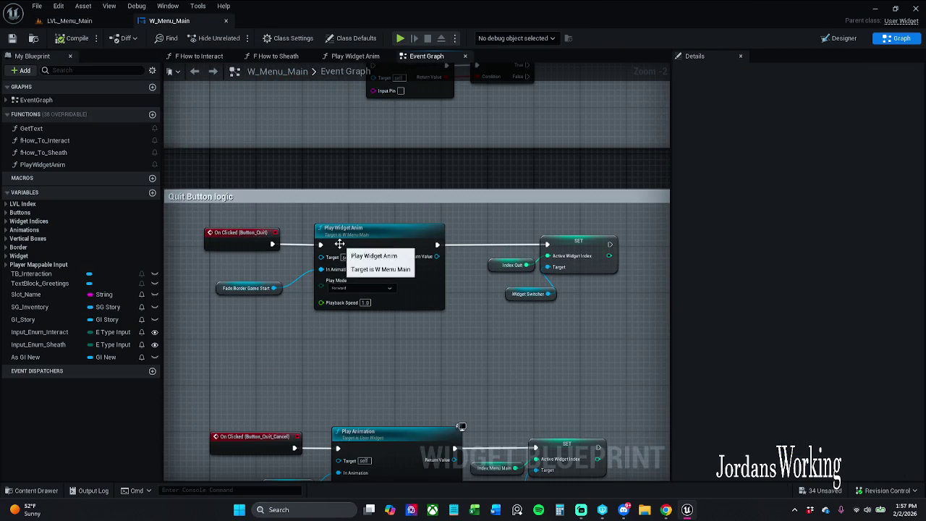
Wire On Clicked (Button_Quit) straight to SET, park Play Widget Anim and its variable aside, and save
left_click_drag(320, 245, 548, 244)
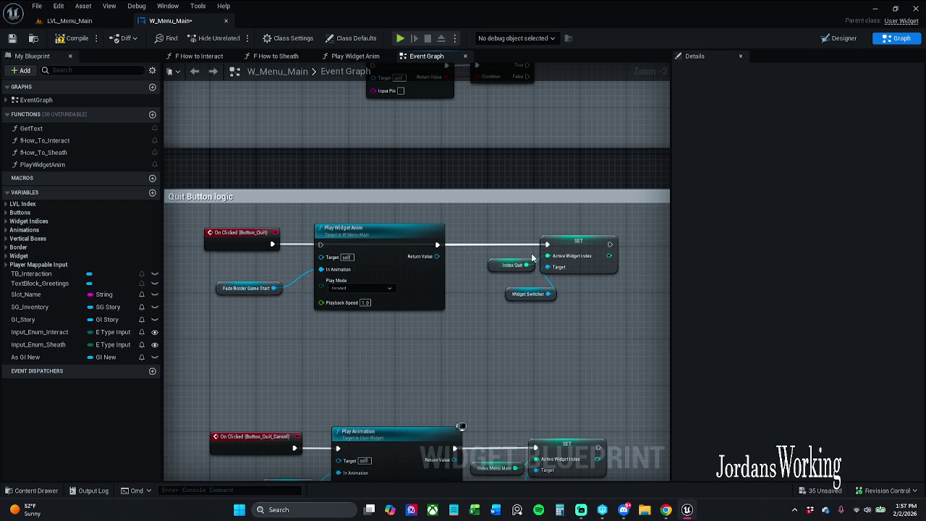
left_click_drag(277, 315, 333, 278)
left_click_drag(383, 239, 371, 302)
left_click(409, 266)
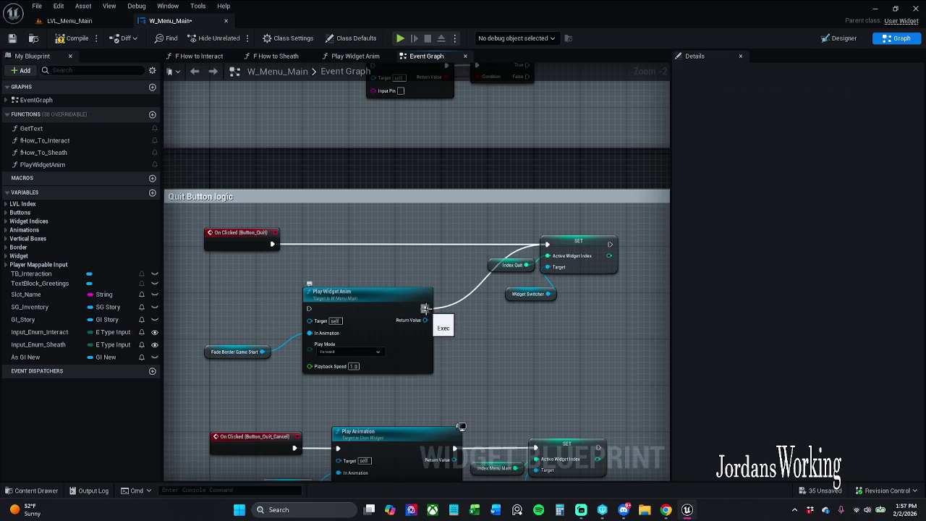
left_click(425, 308, "alt")
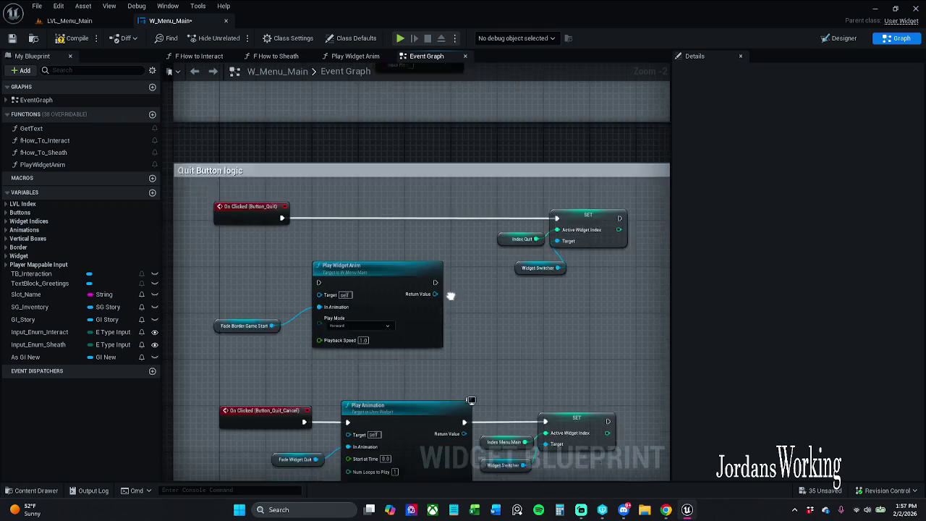
left_click_drag(450, 295, 451, 219)
left_click_drag(266, 256, 287, 257)
left_click(291, 291)
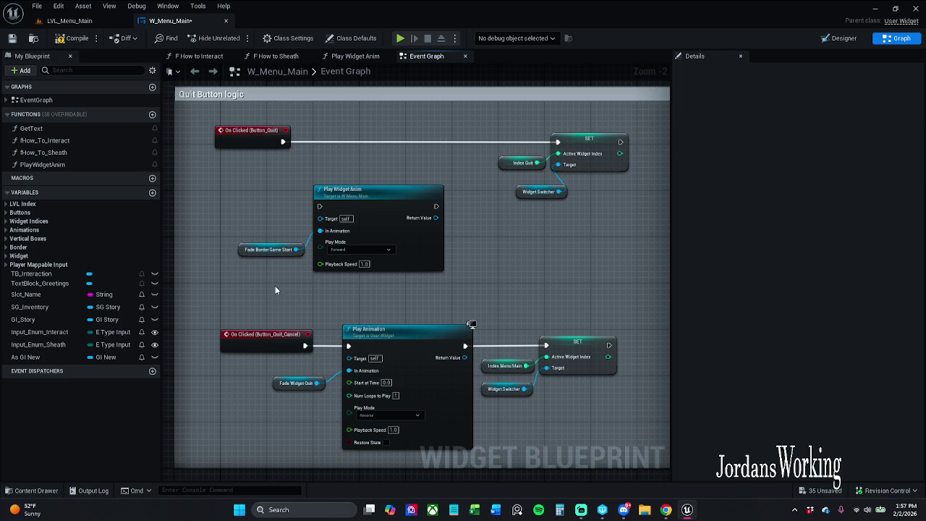
mouse_move(269, 281)
left_mouse_down()
mouse_move(362, 232)
mouse_move(393, 192)
left_mouse_up()
left_click(494, 290)
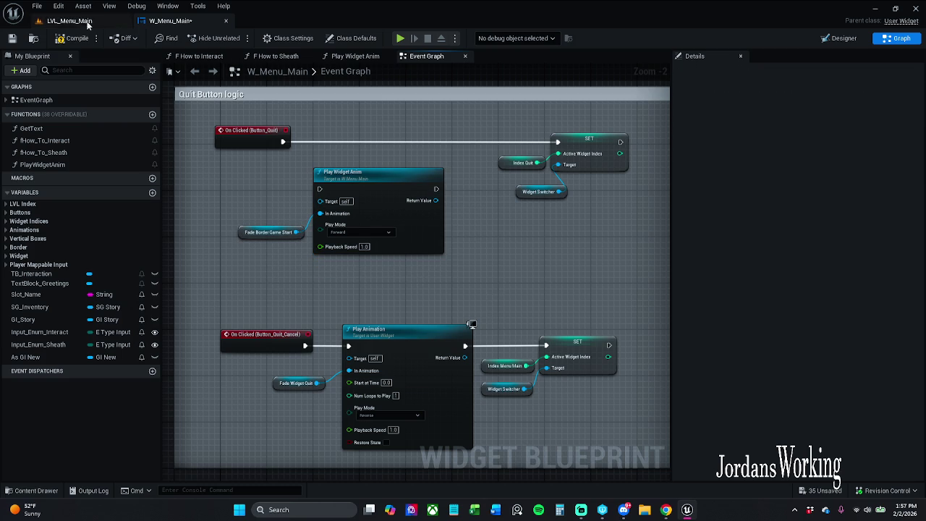
left_click(29, 35)
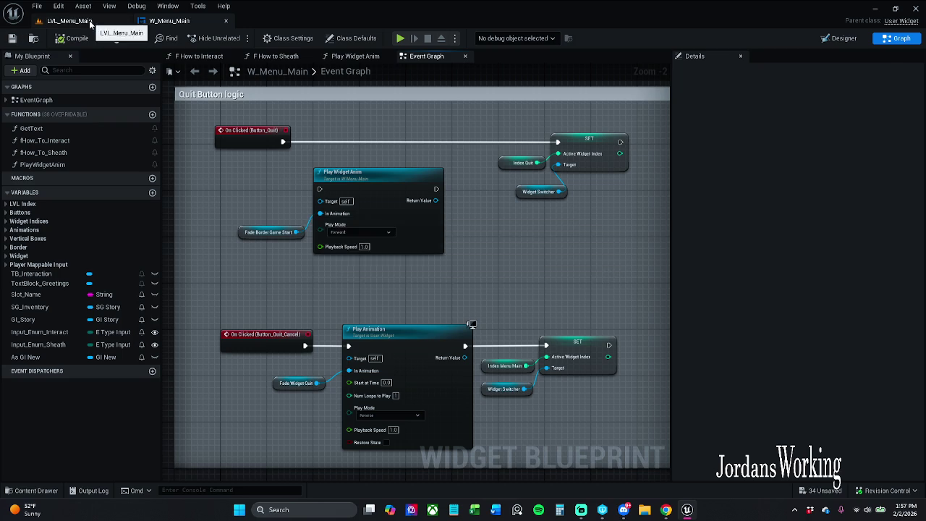
Play LVL_Menu_Main again, open the Quit Game confirmation, and choose 'Yes, quit game'
left_click(88, 21)
left_click(234, 39)
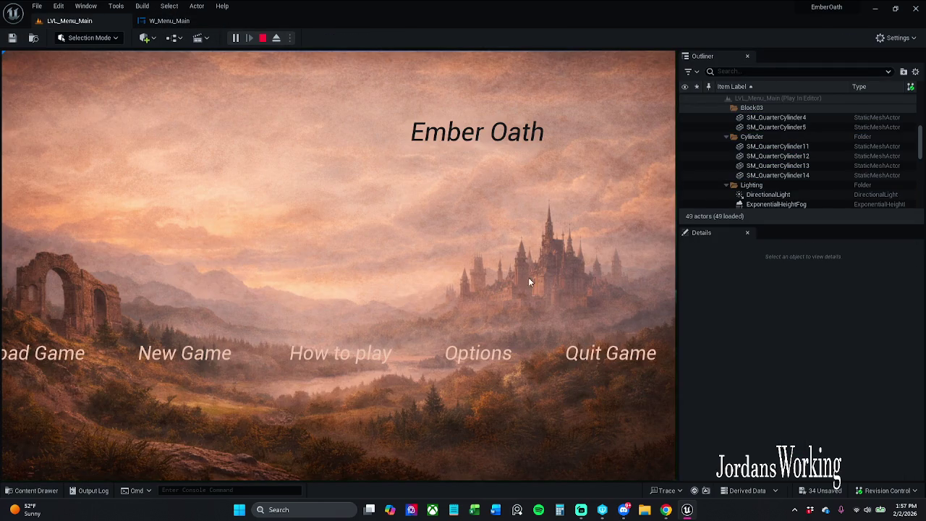
left_click(633, 359)
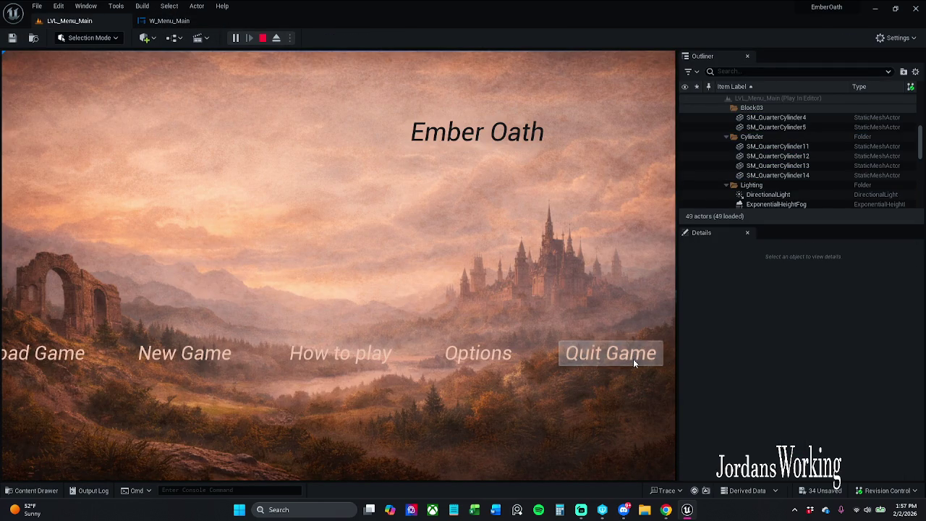
left_click(387, 264)
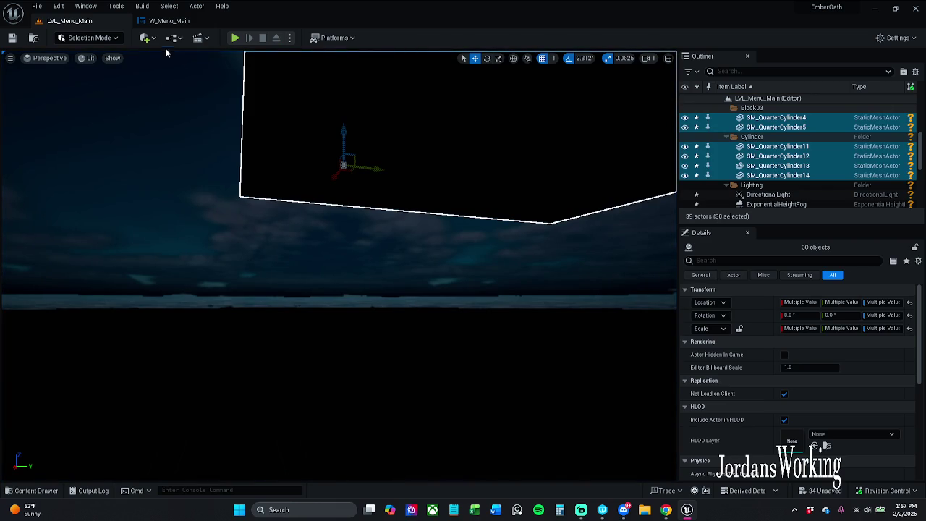
Move Quit Cancel's Play Animation and Fade Widget Quit nodes aside, rerouting its exec wire to SET
left_click(179, 23)
left_click_drag(424, 296, 465, 228)
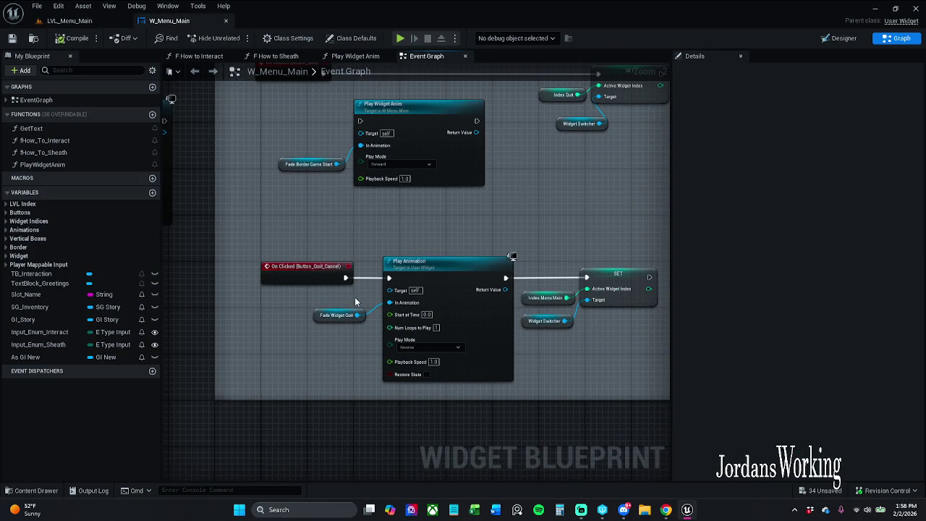
left_click_drag(391, 285, 590, 278)
left_click(589, 278)
mouse_move(506, 283)
left_mouse_down()
mouse_move(514, 293)
mouse_move(346, 280)
left_mouse_up()
left_click_drag(320, 353, 402, 304)
scroll(506, 275, "down", 2)
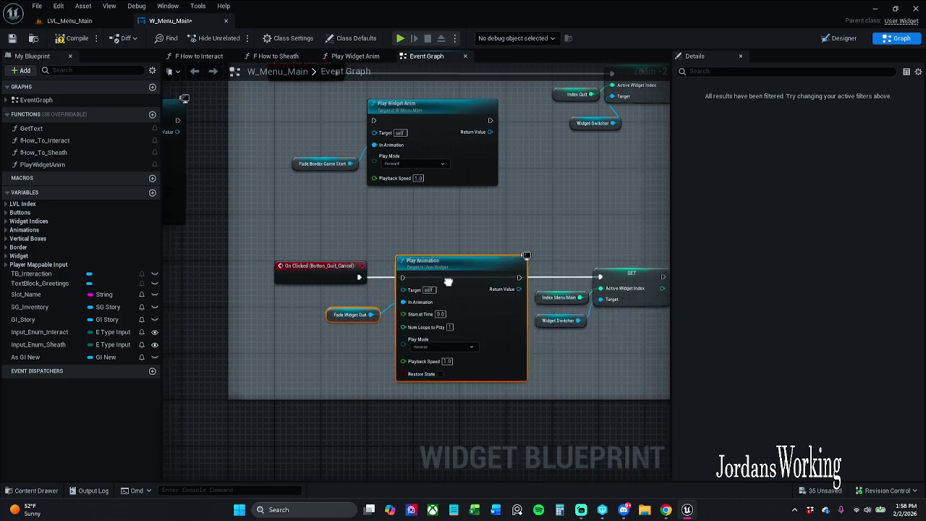
mouse_move(509, 274)
left_mouse_down()
mouse_move(256, 302)
mouse_move(237, 282)
left_mouse_up()
scroll(384, 263, "up", 4)
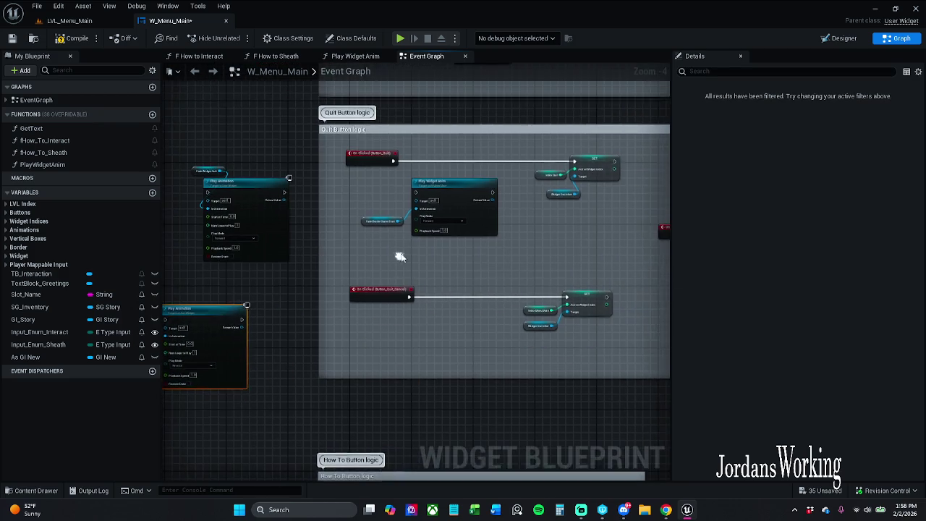
Insert Play Widget Anim with Fade Border Game Start between Quit Cancel's On Clicked and SET
left_click_drag(424, 243, 387, 202)
mouse_move(506, 150)
left_mouse_down()
mouse_move(529, 319)
mouse_move(529, 358)
mouse_move(519, 355)
left_mouse_up()
left_click_drag(440, 353, 404, 353)
left_click_drag(529, 319, 379, 295)
mouse_move(446, 328)
left_mouse_down()
mouse_move(478, 340)
mouse_move(577, 329)
left_mouse_up()
left_click_drag(384, 310, 407, 310)
Compile and save W_Menu_Main, then return to the LVL_Menu_Main level
mouse_move(219, 279)
left_mouse_down()
mouse_move(295, 391)
mouse_move(643, 342)
mouse_move(616, 321)
left_mouse_up()
left_click(466, 244)
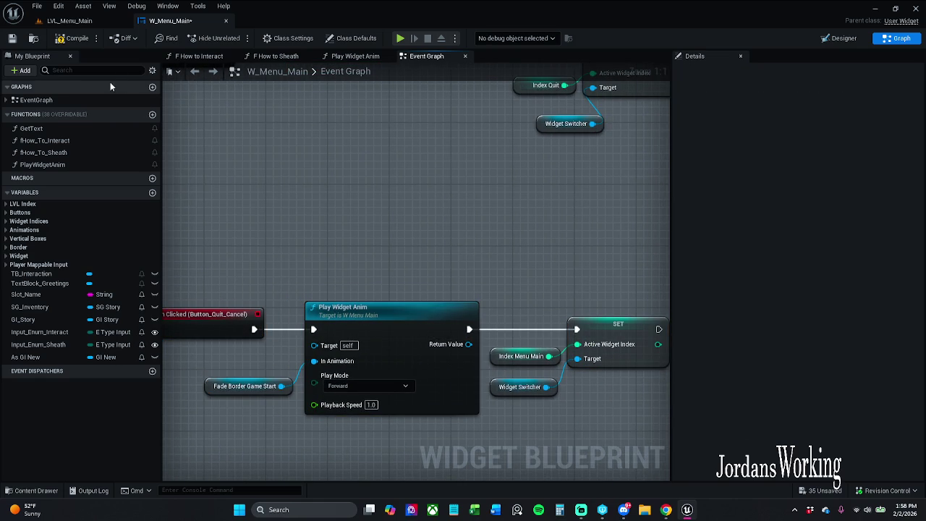
left_click(75, 40)
left_click(70, 20)
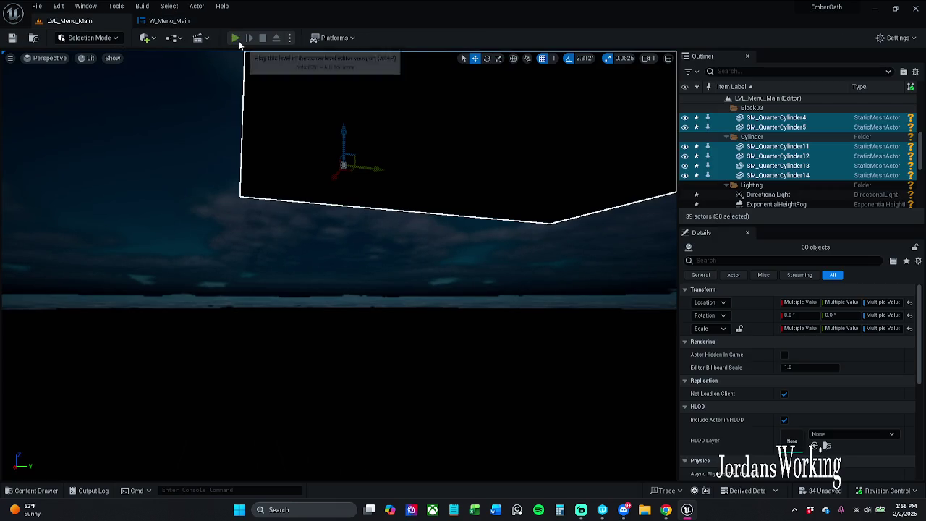
Play-test the menu level, choosing Quit Game then Yes to watch the fade
left_click(249, 38)
left_click(585, 353)
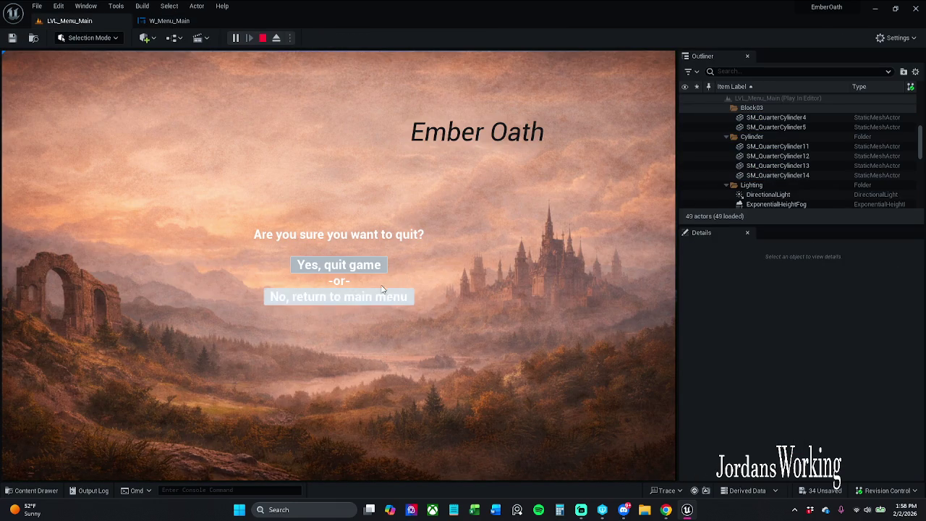
left_click(379, 268)
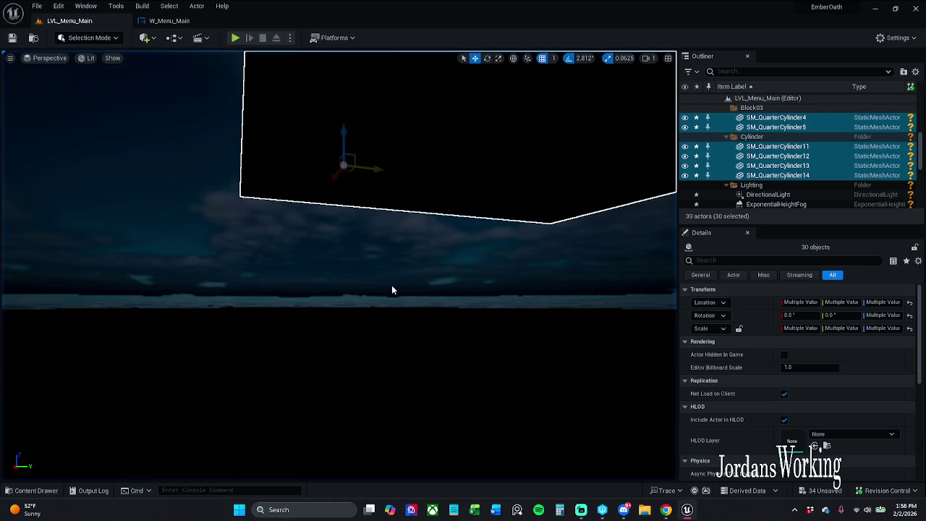
Set the cancel Play Widget Anim's Play Mode to Reverse and save the widget
left_click(171, 21)
left_click(364, 386)
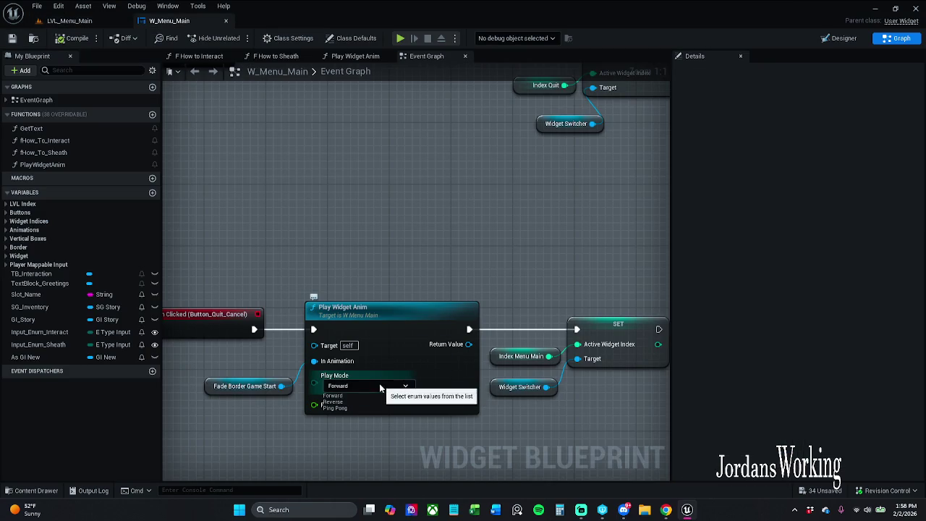
left_click(334, 401)
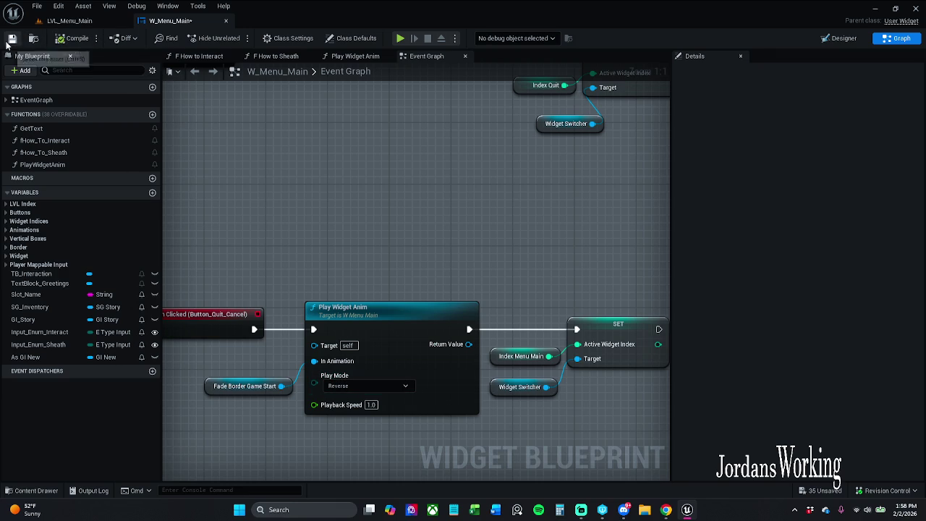
left_click(12, 38)
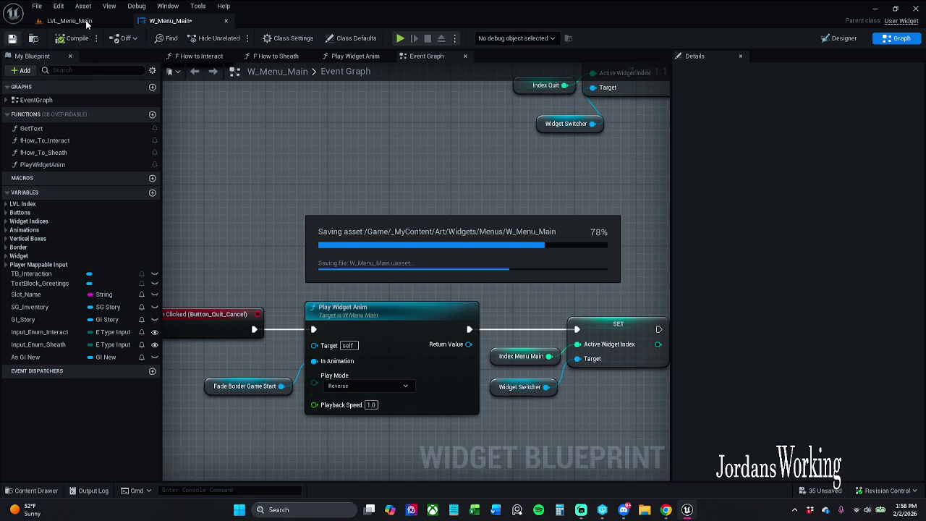
Play-test LVL_Menu_Main again with Quit Game and Yes, then return to the widget graph
left_click(86, 22)
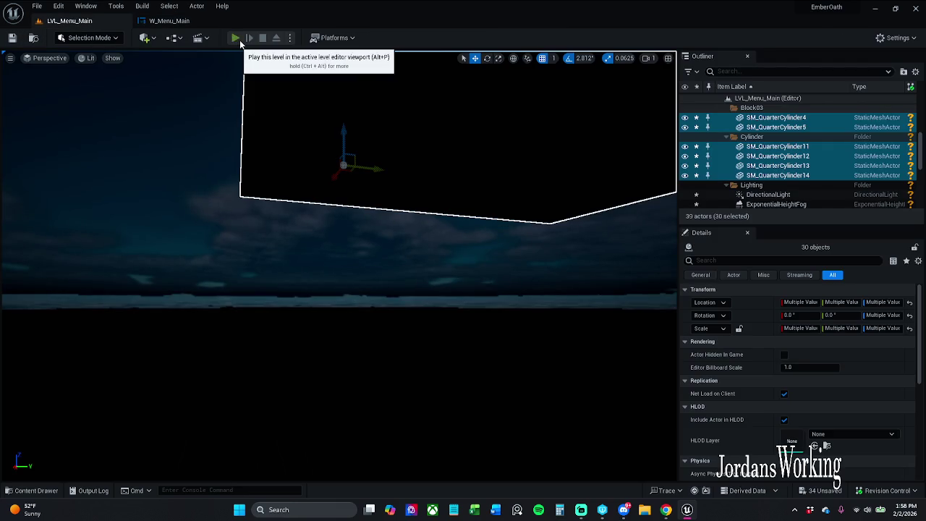
left_click(236, 38)
left_click(589, 354)
left_click(374, 274)
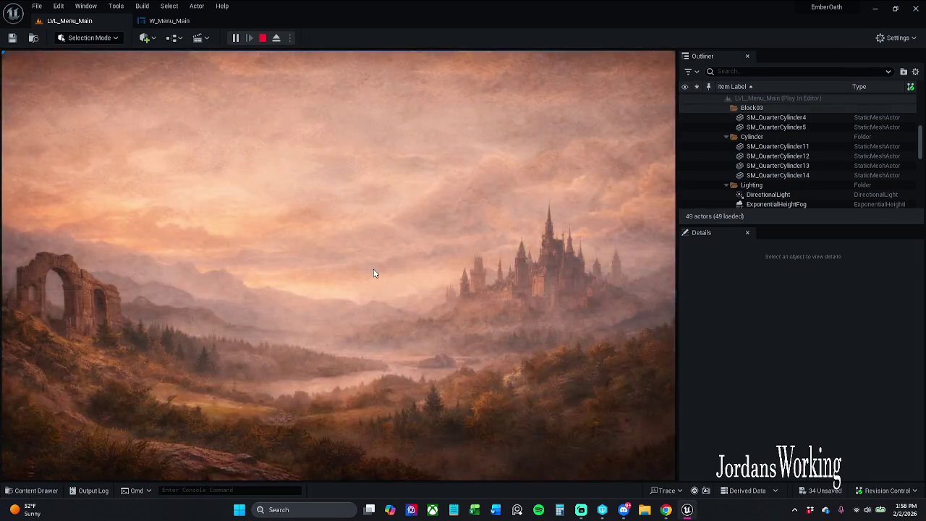
left_click(170, 20)
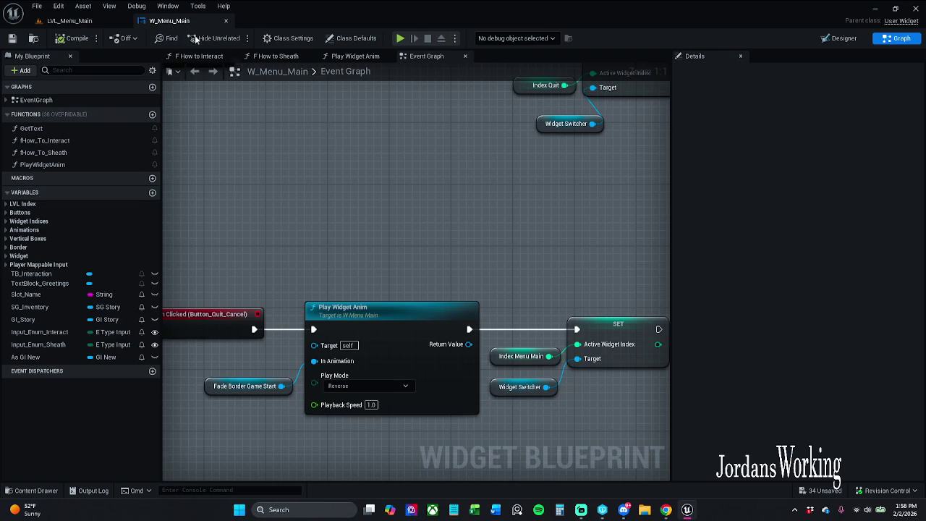
Set the cancel Play Widget Anim's Play Mode back to Forward
left_click(374, 411)
left_click(373, 385)
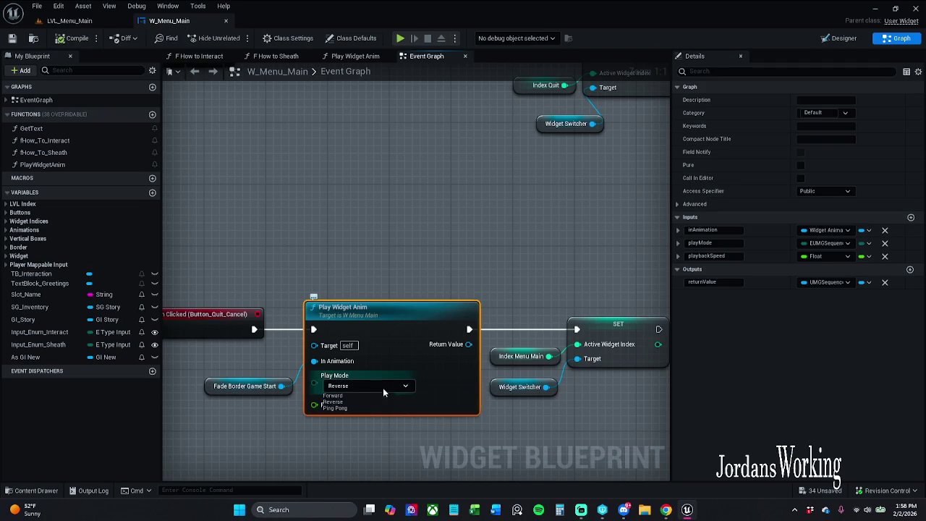
left_click(337, 396)
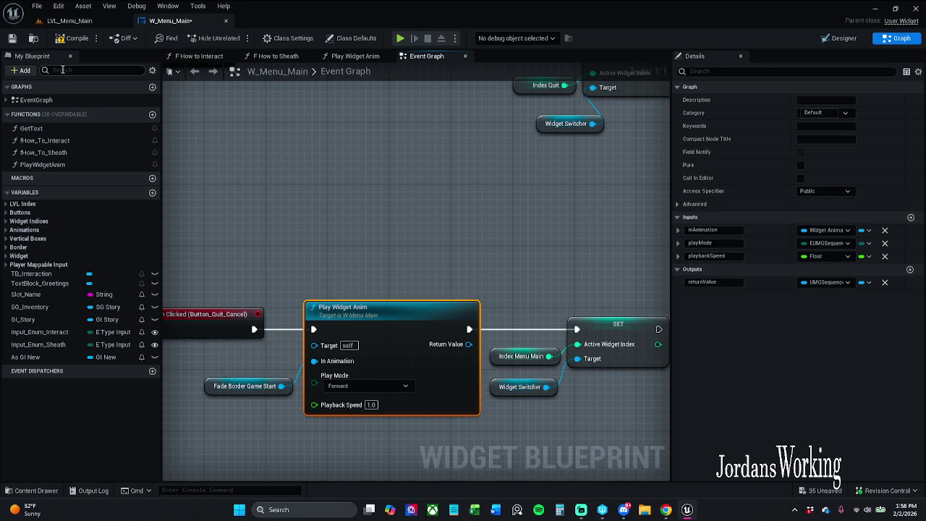
Shift the SET node and its input nodes slightly to the right
scroll(341, 196, "down", 1)
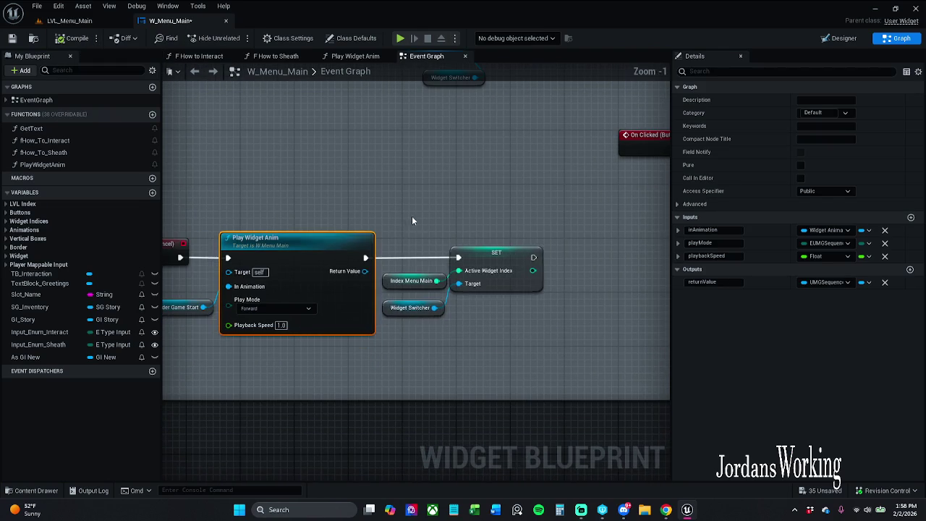
left_click_drag(412, 221, 506, 318)
left_click_drag(499, 253, 527, 253)
left_click(405, 231)
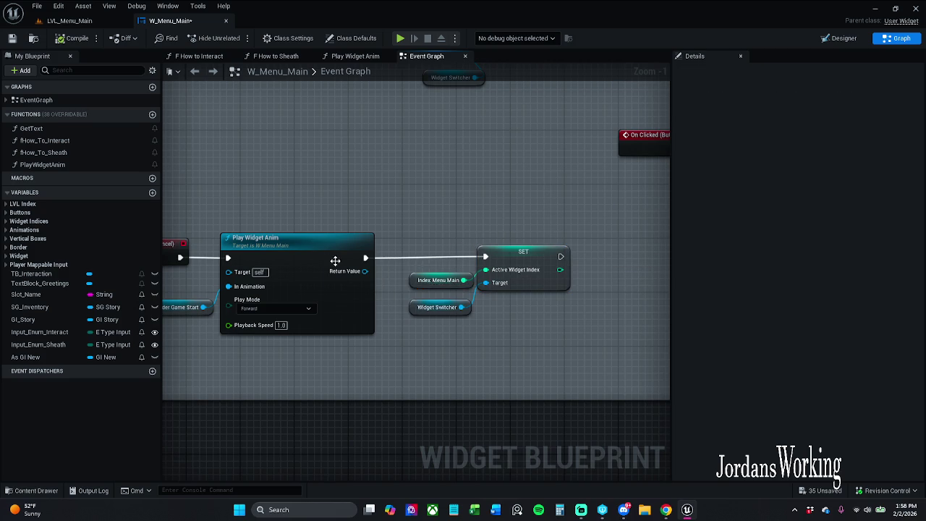
Move the Return Node left in the PlayWidgetAnim function, save, and return to LVL_Menu_Main
double_click(320, 251)
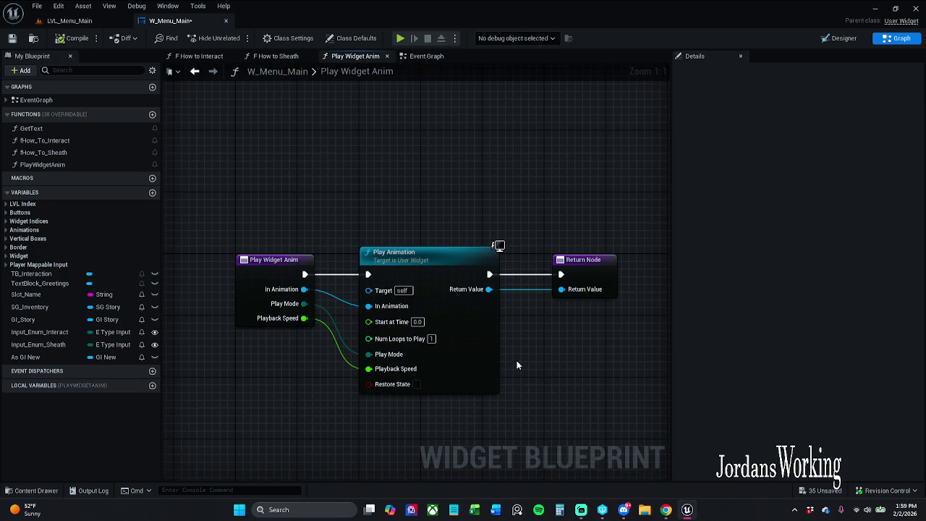
left_click_drag(585, 274, 561, 273)
left_click(552, 246)
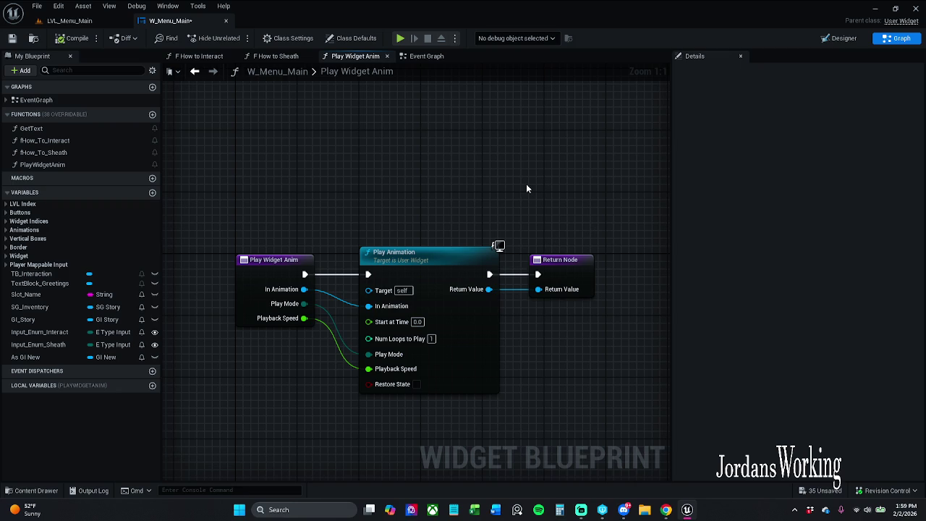
left_click(11, 37)
left_click(69, 20)
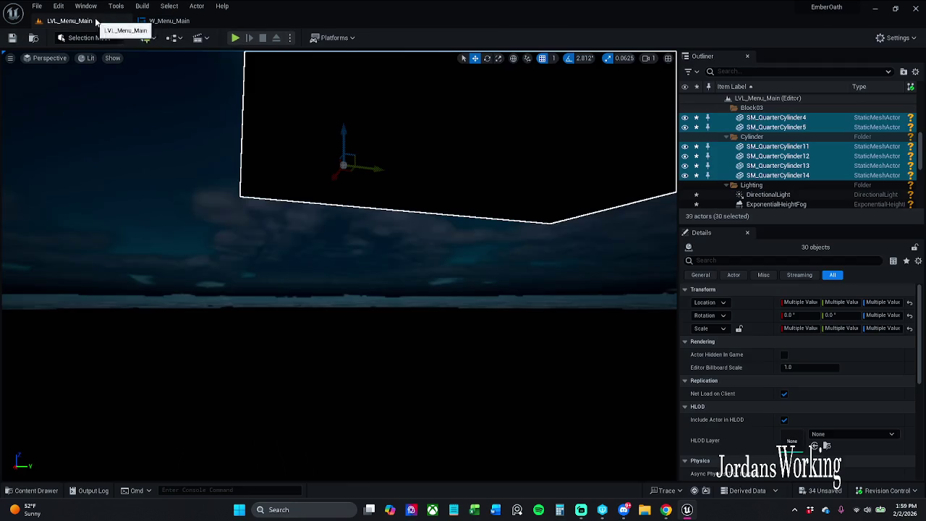
Play-test the confirm path: Quit Game, then Yes
left_click(234, 39)
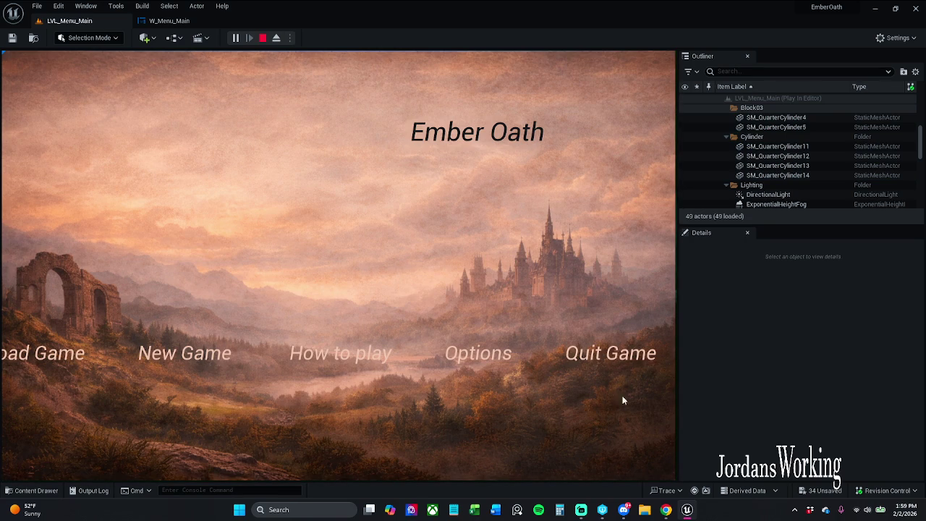
left_click(616, 358)
left_click(346, 264)
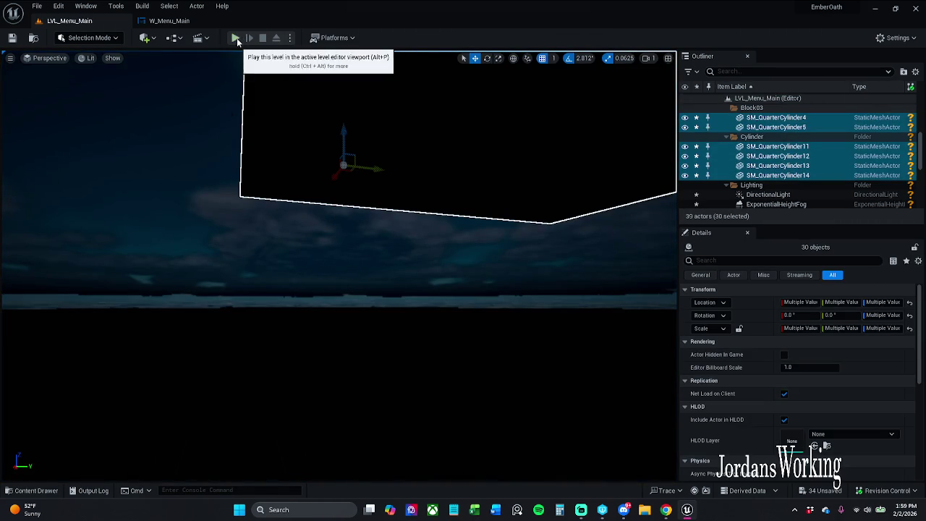
Reopen W_Menu_Main's Event Graph and center the quit-cancel nodes
left_click(169, 20)
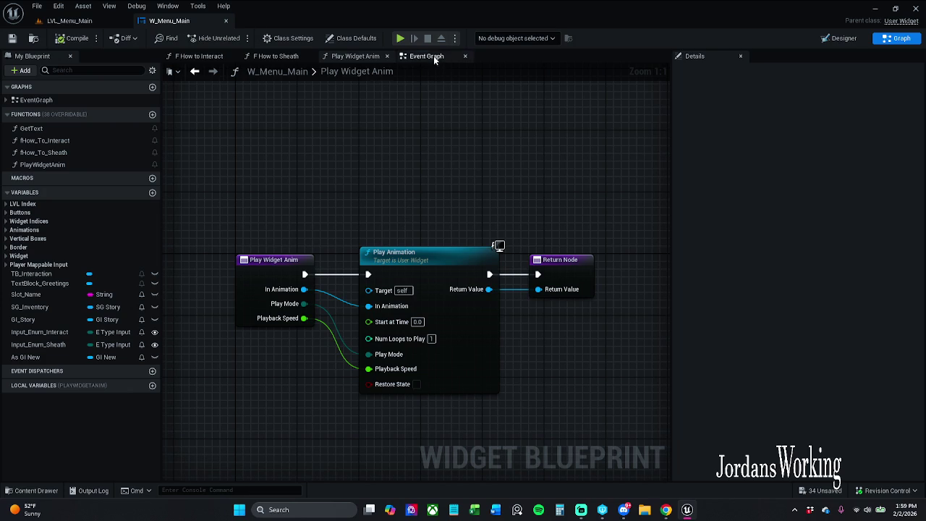
left_click(427, 56)
left_click_drag(362, 196, 432, 174)
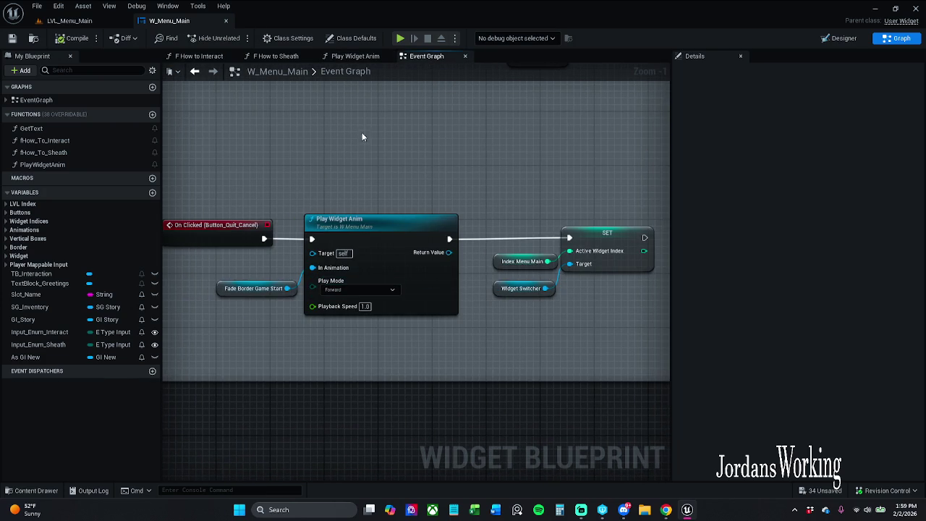
left_click_drag(363, 136, 413, 159)
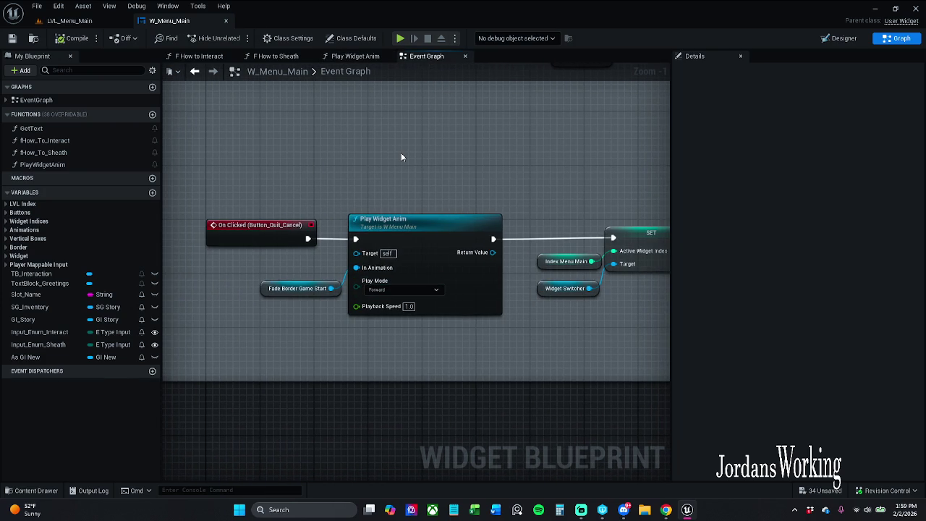
left_click_drag(397, 156, 400, 188)
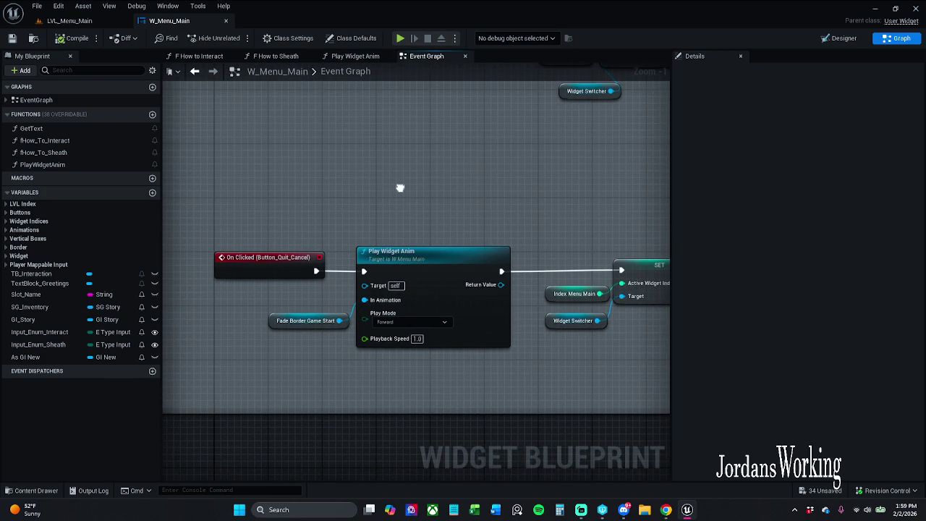
scroll(405, 188, "down", 1)
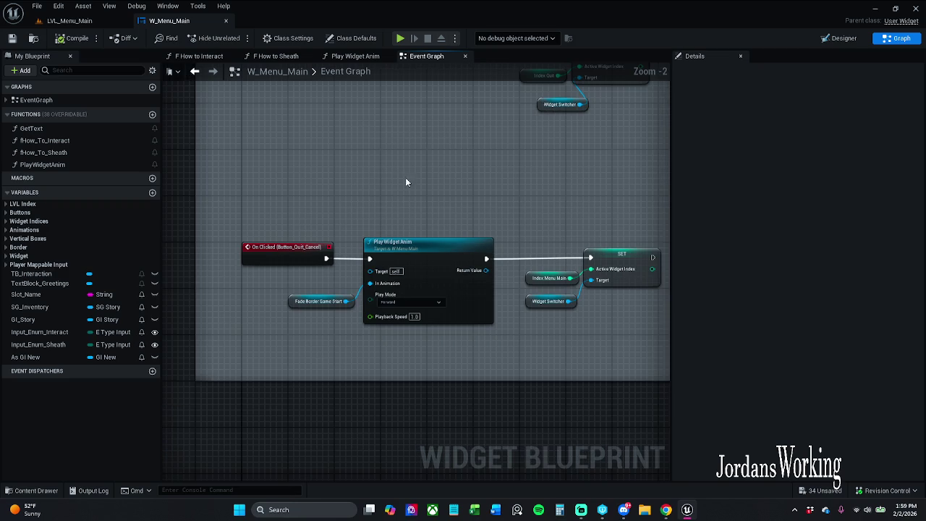
Play-test the cancel path with Quit Game and No, then stop and return to the Event Graph
left_click(73, 21)
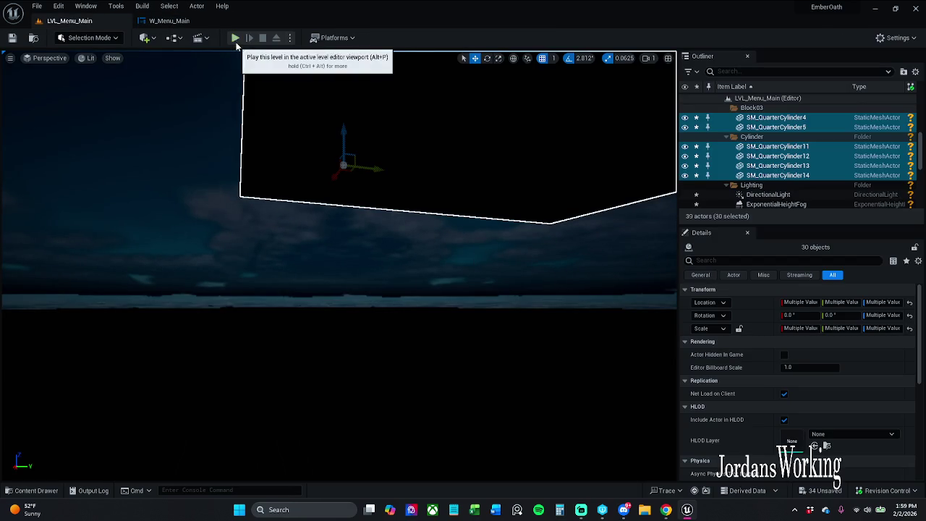
left_click(236, 40)
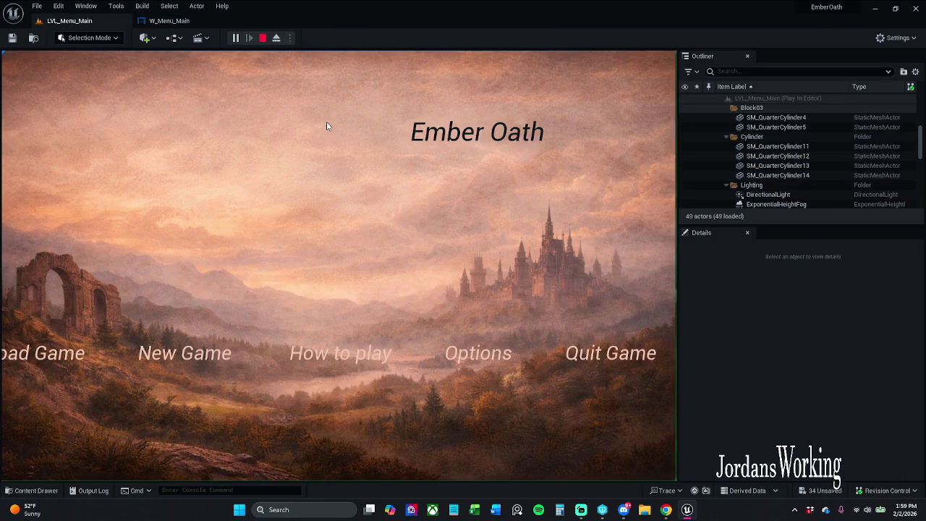
left_click(589, 351)
left_click(384, 298)
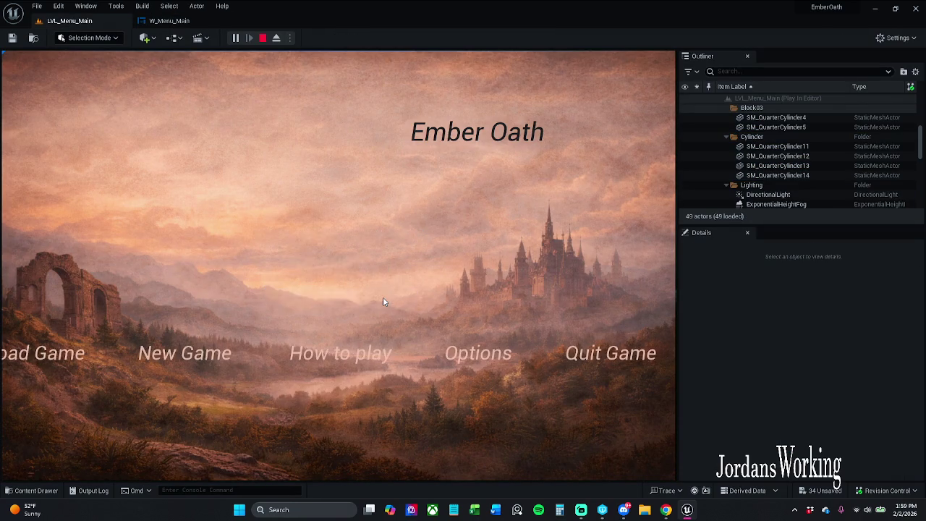
left_click(262, 38)
left_click(173, 21)
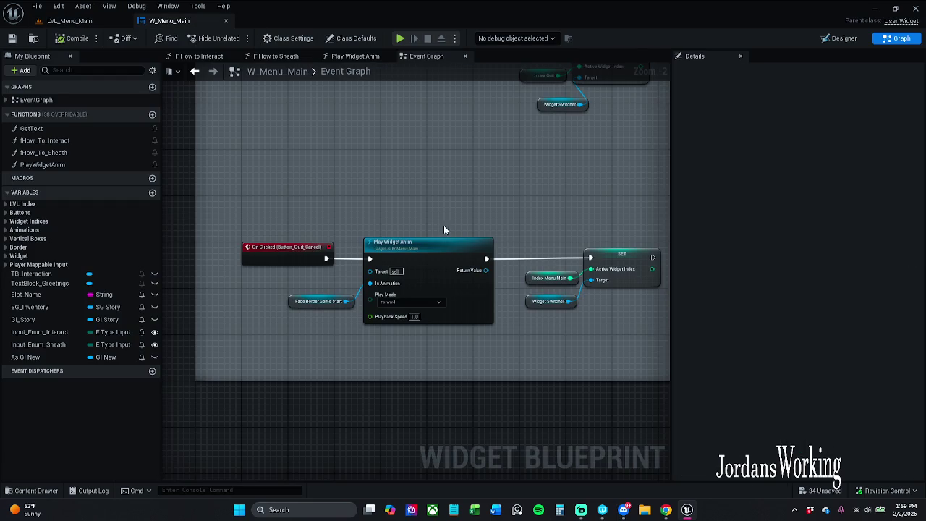
Delete the Play Widget Anim and Fade Border Game Start nodes from the cancel event
mouse_move(400, 207)
left_mouse_down()
mouse_move(350, 334)
mouse_move(397, 308)
left_mouse_up()
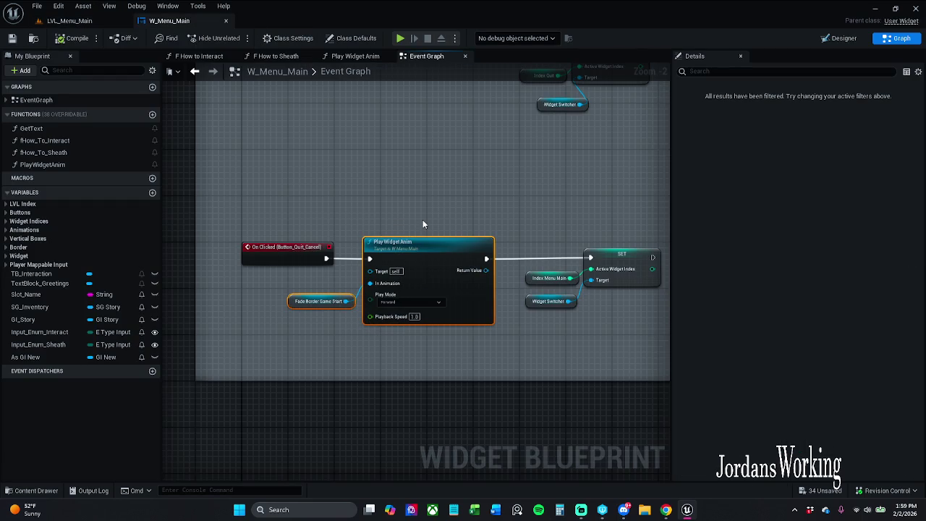
key("Delete")
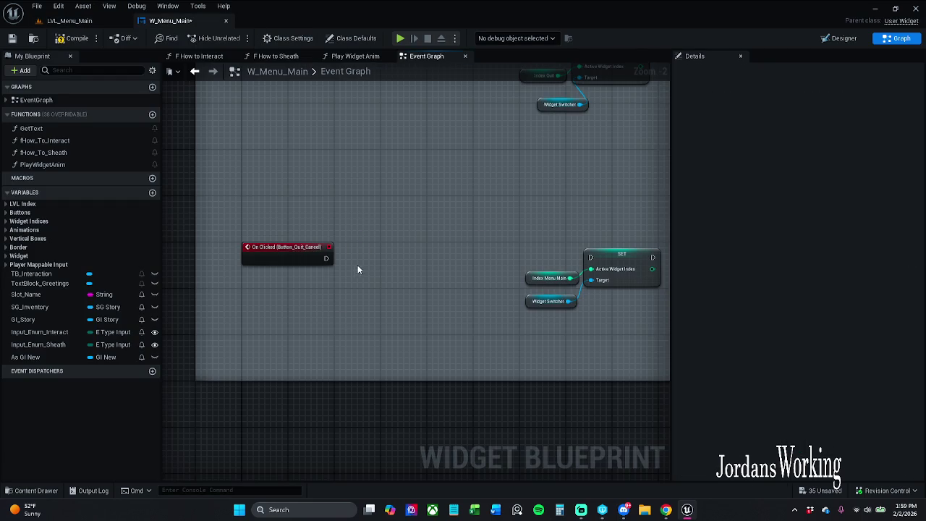
key("ctrl+z")
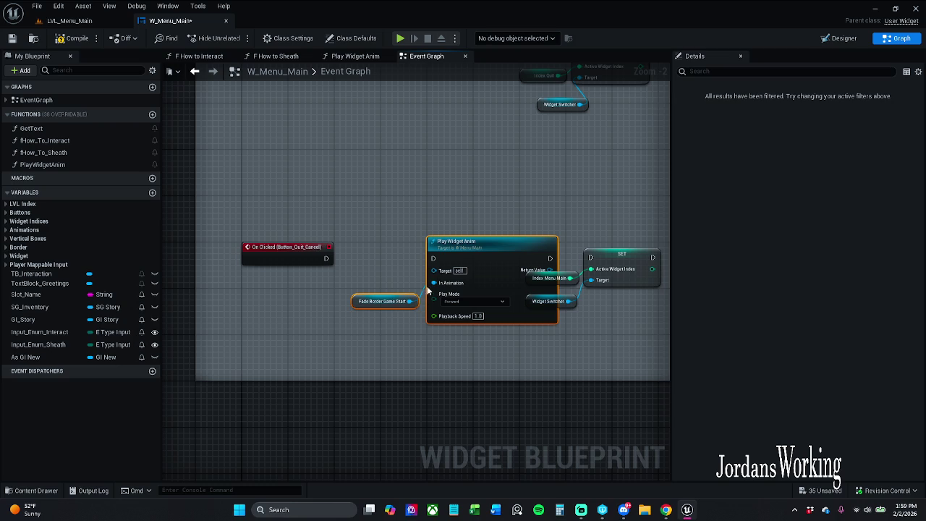
left_click_drag(479, 258, 417, 290)
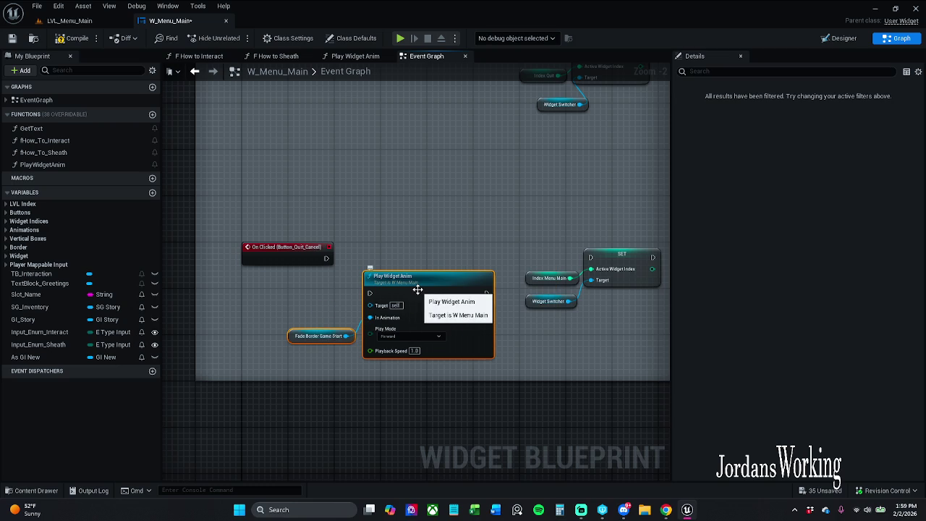
key("Delete")
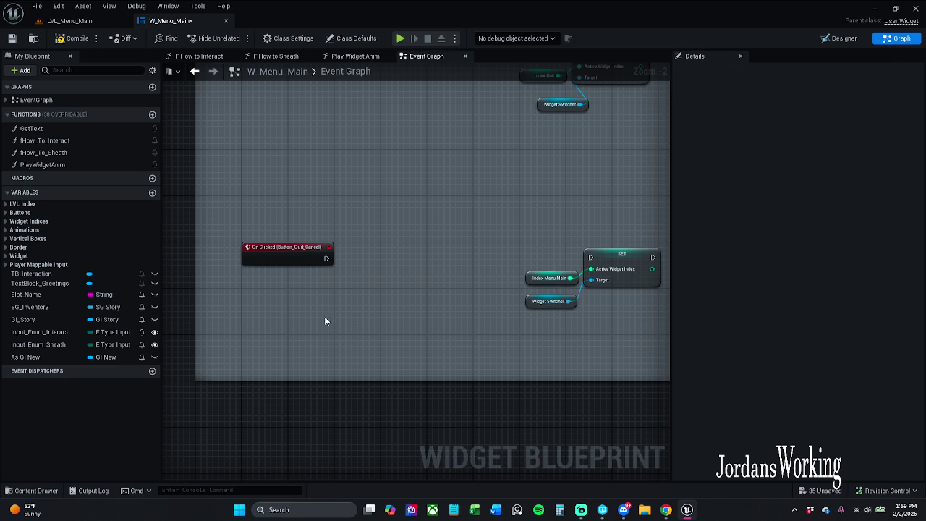
Wire On Clicked (Button_Quit_Cancel) straight to SET and move the SET nodes beside it
left_click_drag(326, 258, 590, 257)
left_click_drag(493, 237, 608, 330)
left_click_drag(637, 258, 446, 258)
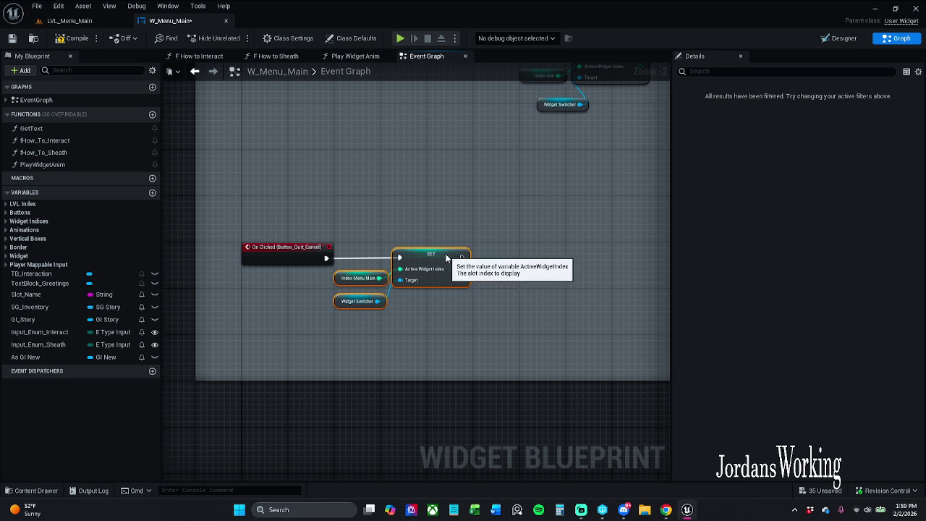
mouse_move(273, 220)
left_mouse_down()
mouse_move(340, 250)
mouse_move(434, 264)
left_mouse_up()
left_click_drag(528, 256, 388, 270)
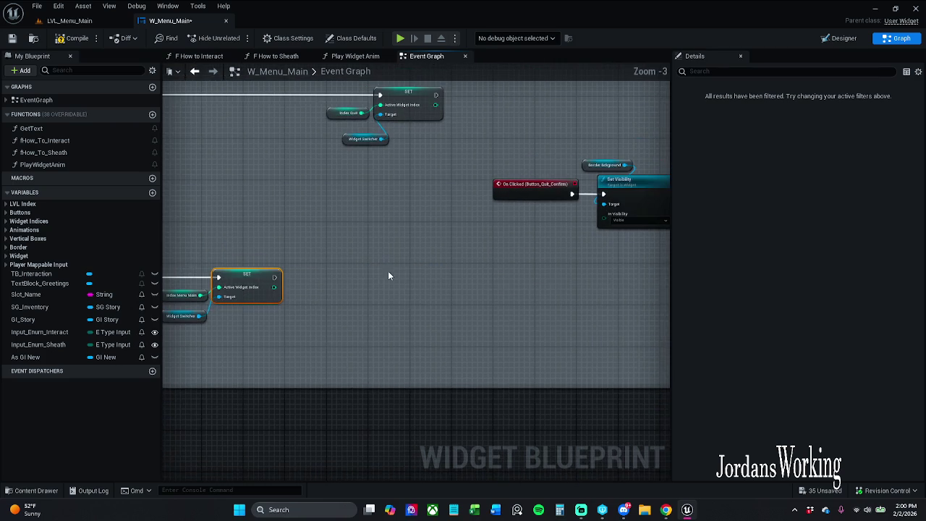
Shift the quit-confirm click, visibility and animation node group to the left
scroll(438, 175, "down", 1)
mouse_move(438, 180)
left_mouse_down()
mouse_move(315, 178)
mouse_move(657, 306)
left_mouse_up()
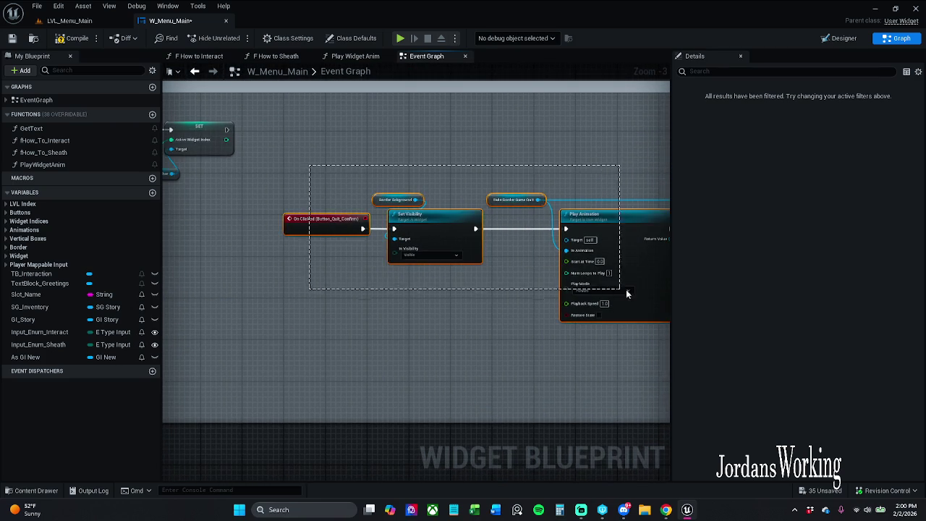
mouse_move(655, 387)
left_mouse_down()
mouse_move(506, 307)
mouse_move(561, 277)
left_mouse_up()
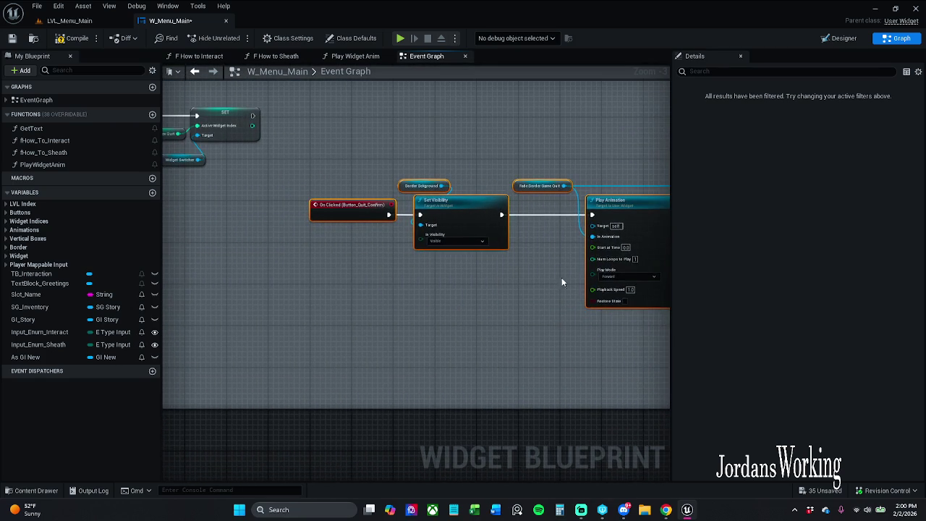
mouse_move(472, 217)
left_mouse_down()
mouse_move(343, 228)
mouse_move(401, 221)
left_mouse_up()
mouse_move(355, 304)
left_mouse_down()
mouse_move(320, 289)
mouse_move(163, 292)
left_mouse_up()
left_click_drag(331, 211, 352, 211)
left_click(396, 171)
scroll(401, 181, "up", 2)
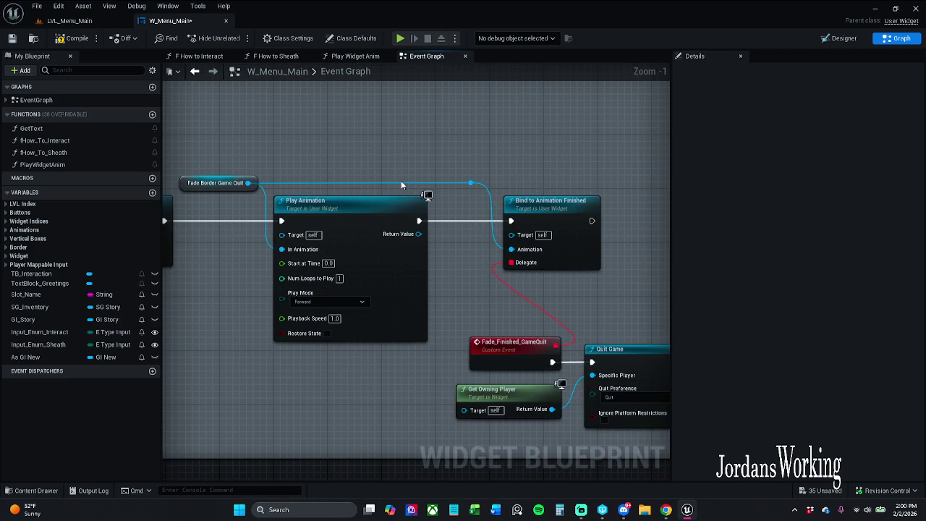
left_click_drag(303, 162, 364, 166)
Replace Fade Border Game Quit and Play Animation with pasted Play Widget Anim and Fade Border Game Start
left_click_drag(303, 161, 411, 262)
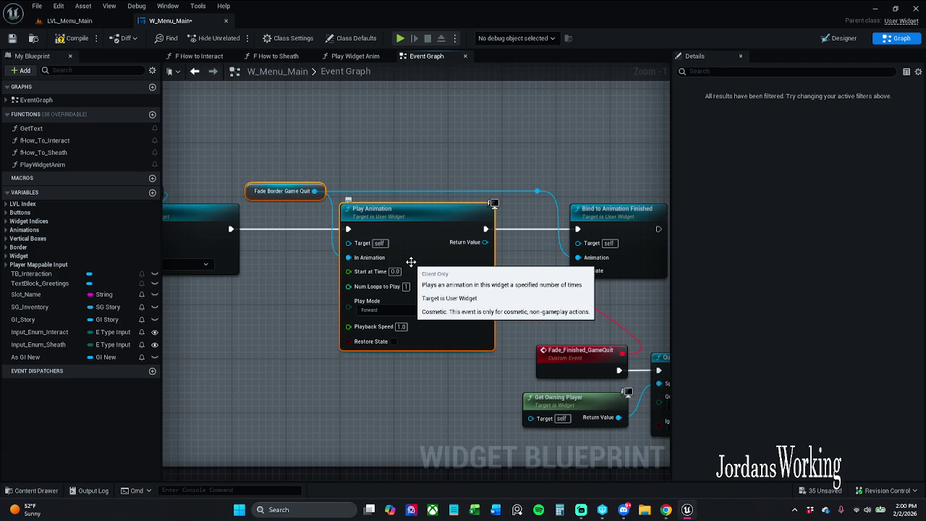
key("Delete")
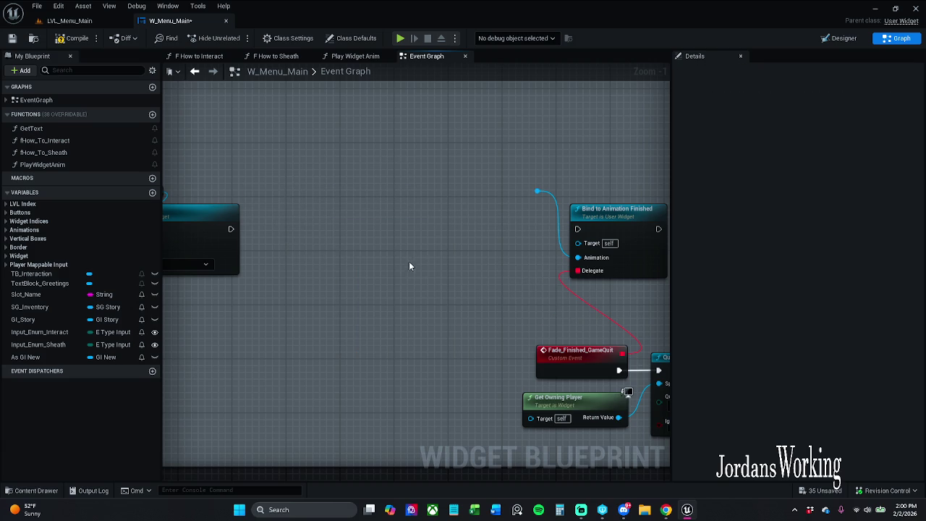
key("ctrl+v")
left_click_drag(483, 243, 231, 228)
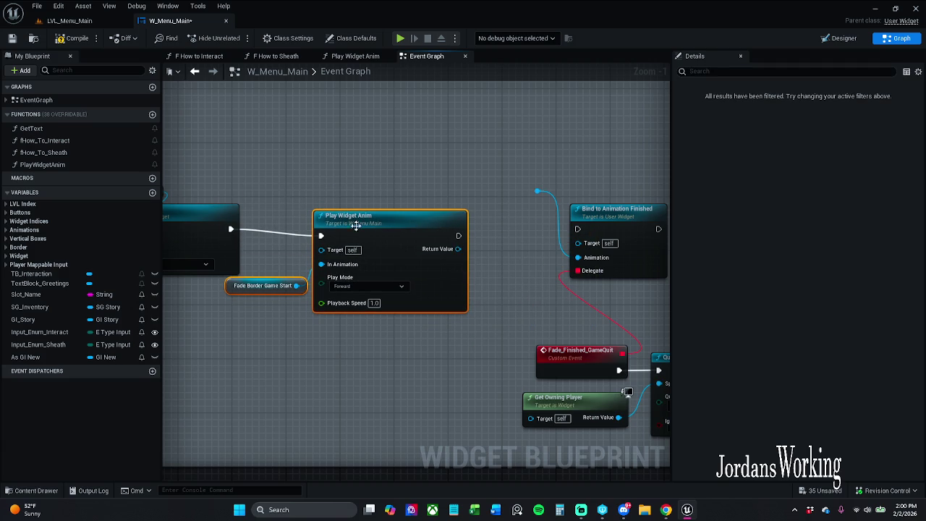
left_click_drag(355, 225, 335, 220)
left_click(238, 319)
mouse_move(233, 284)
left_mouse_down()
mouse_move(287, 196)
mouse_move(537, 191)
left_mouse_up()
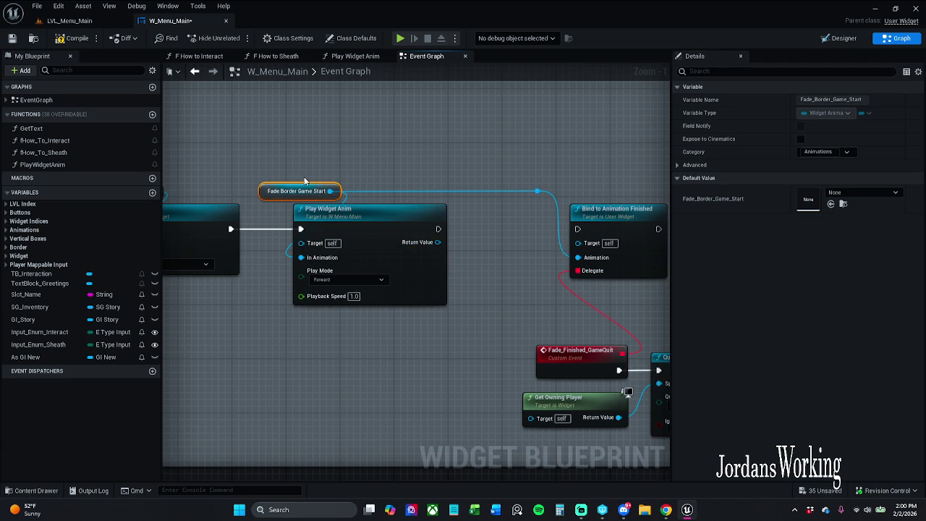
Wire Play Widget Anim's exec output into Bind to Animation Finished
left_click(538, 194)
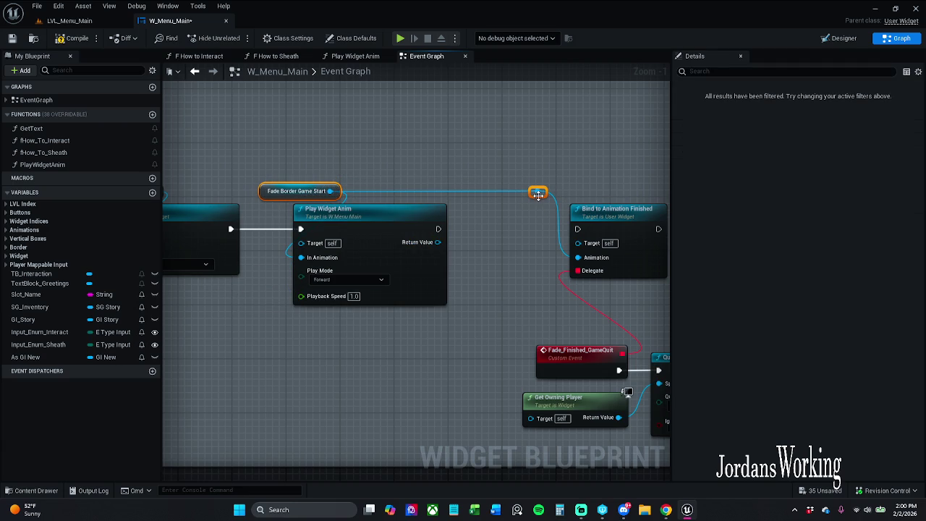
left_click(506, 276)
left_click_drag(439, 229, 576, 229)
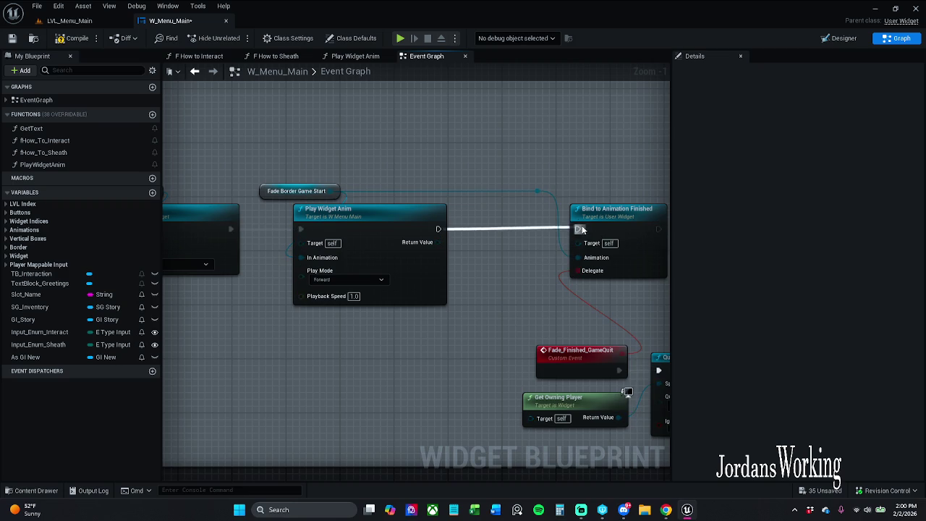
mouse_move(507, 164)
left_mouse_down()
mouse_move(637, 442)
mouse_move(622, 454)
left_mouse_up()
scroll(623, 454, "down", 3)
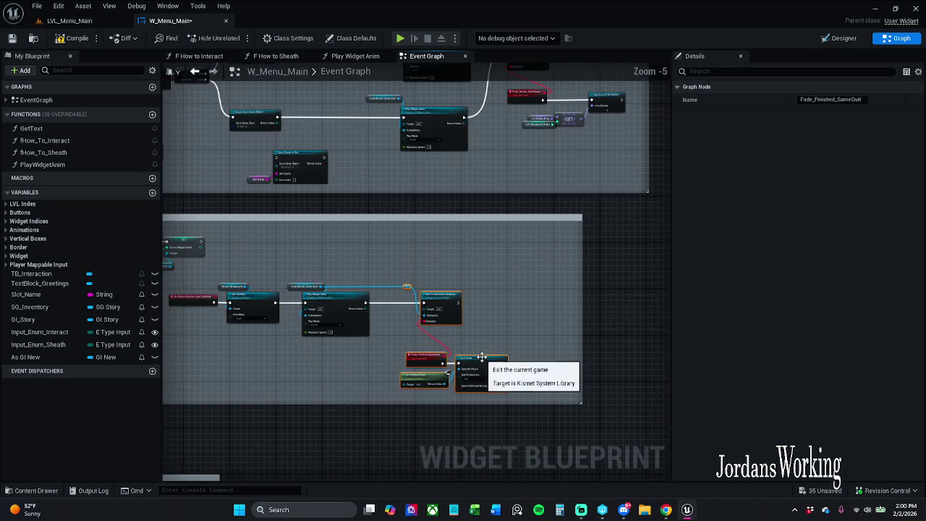
Move the Quit button's SET node and its inputs left, then save W_Menu_Main with Ctrl+S
scroll(612, 299, "up", 2)
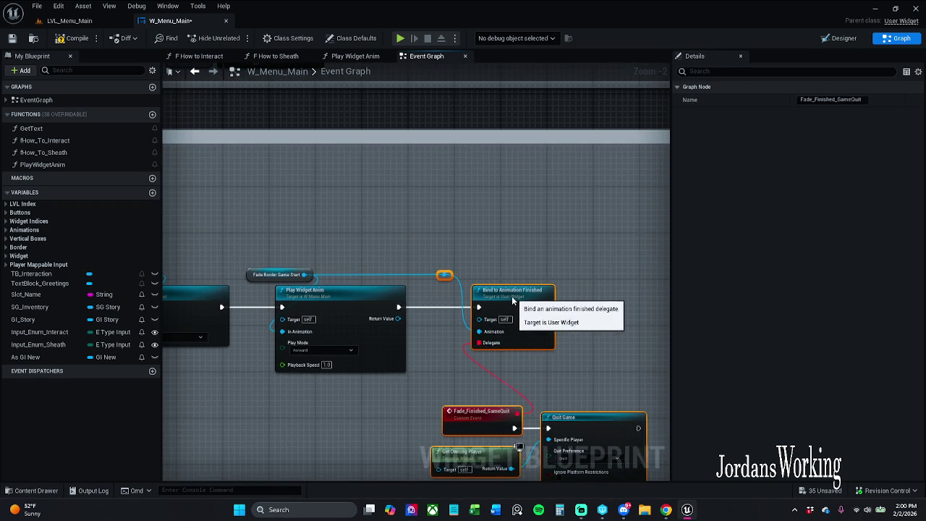
scroll(464, 252, "down", 1)
scroll(464, 251, "down", 1)
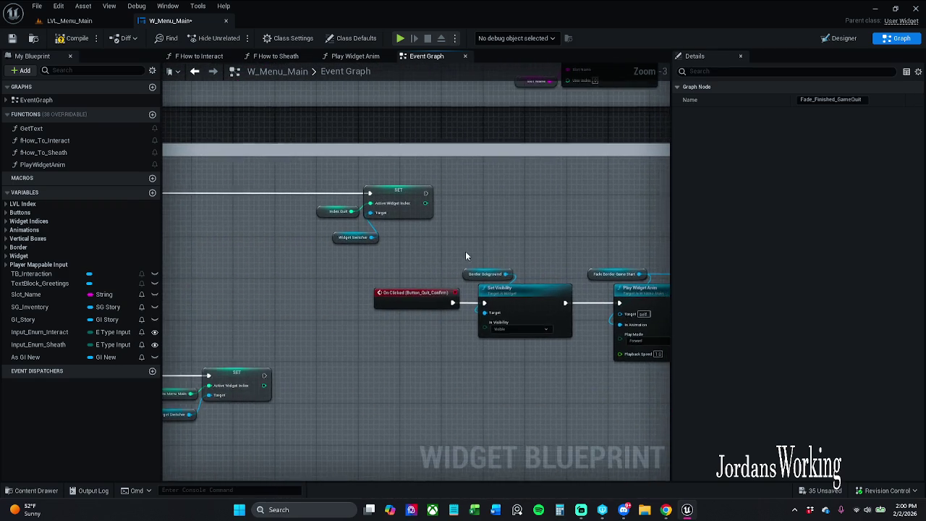
left_click(391, 205)
left_click_drag(392, 204, 284, 212)
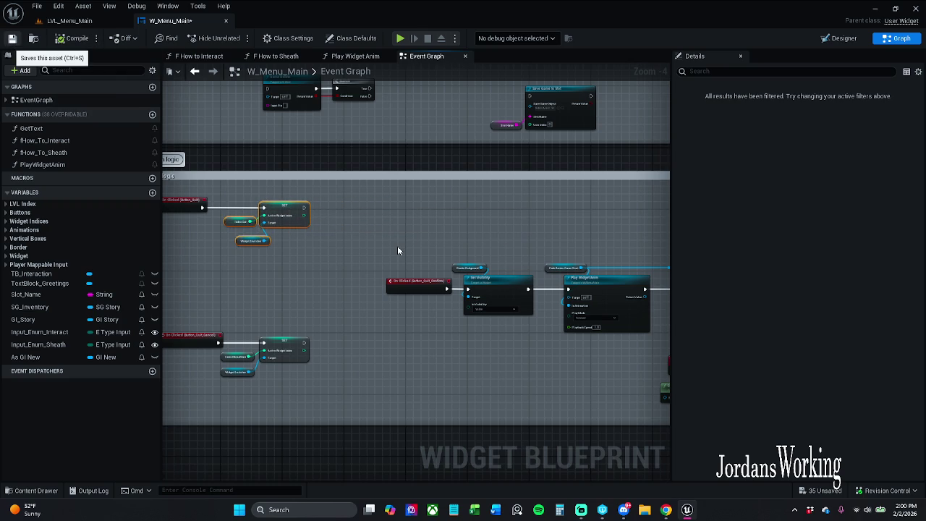
key("ctrl+s")
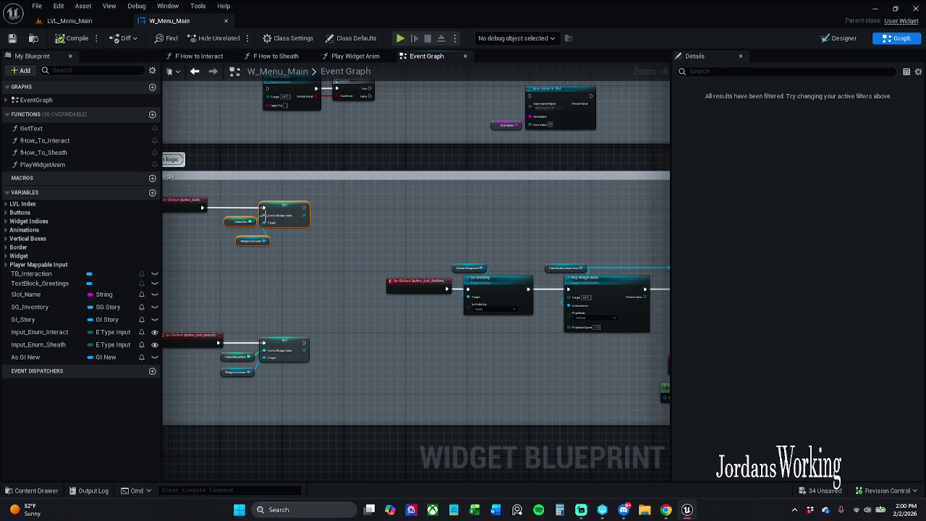
scroll(265, 215, "up", 3)
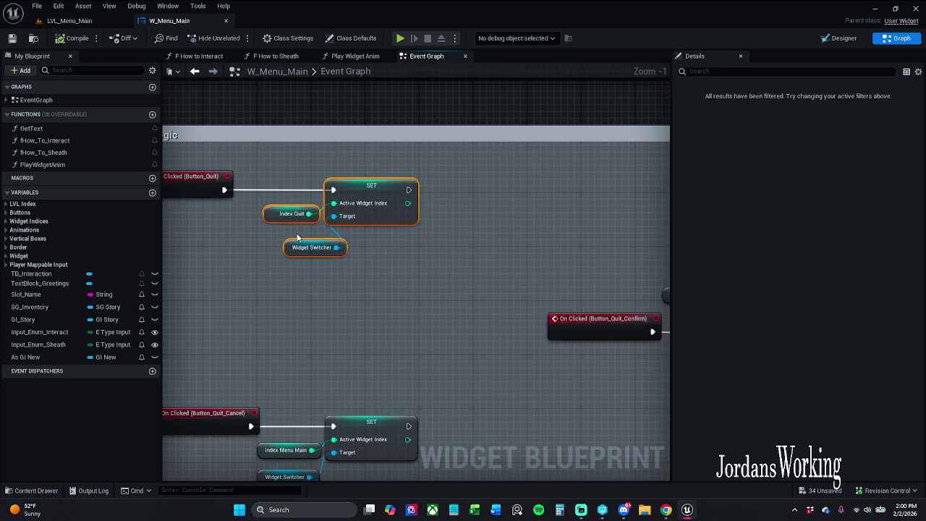
left_click(288, 327)
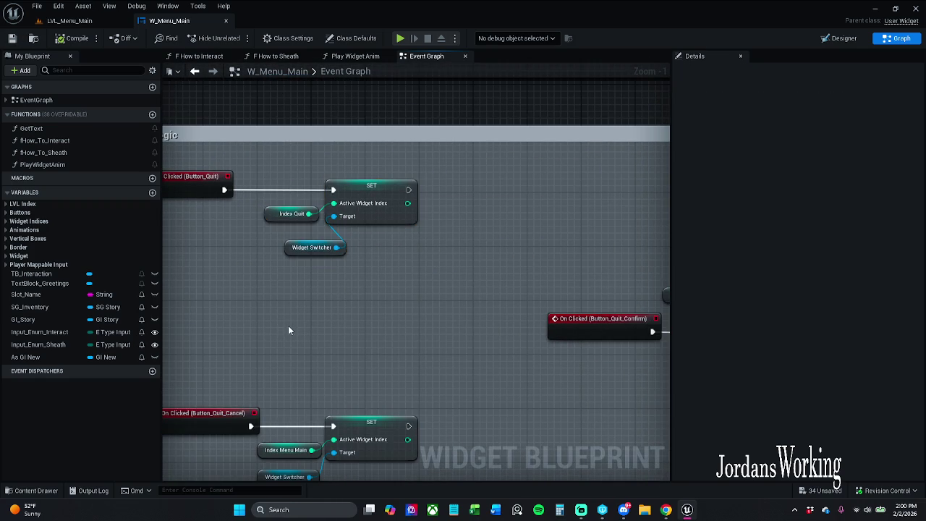
scroll(290, 327, "down", 1)
left_click_drag(284, 325, 337, 322)
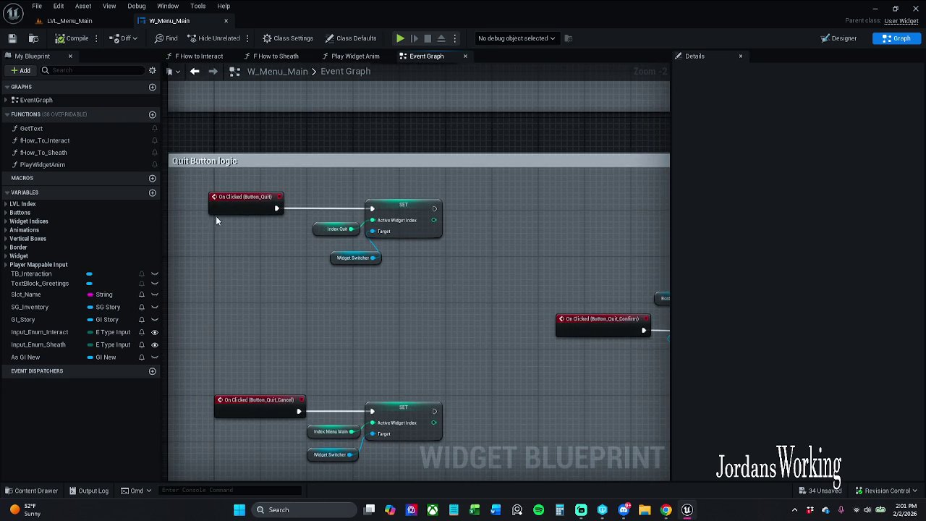
Align the four Quit button logic nodes and save W_Menu_Main
left_click_drag(218, 206, 224, 207)
left_click_drag(280, 265, 411, 207)
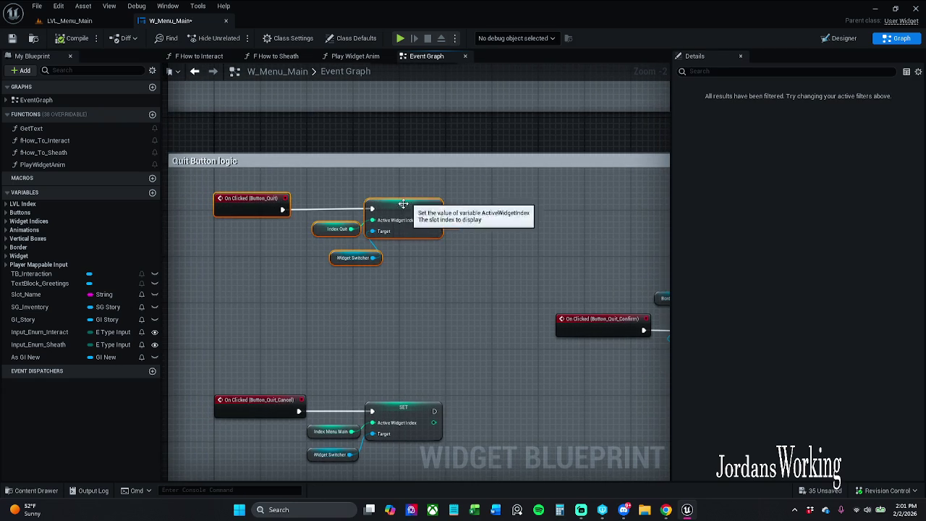
left_click_drag(239, 205, 239, 221)
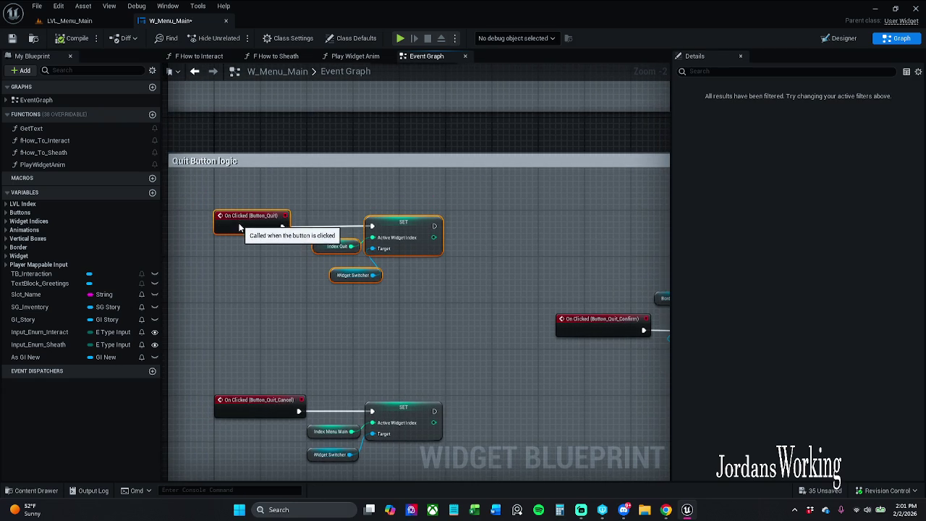
left_click_drag(268, 195, 400, 224)
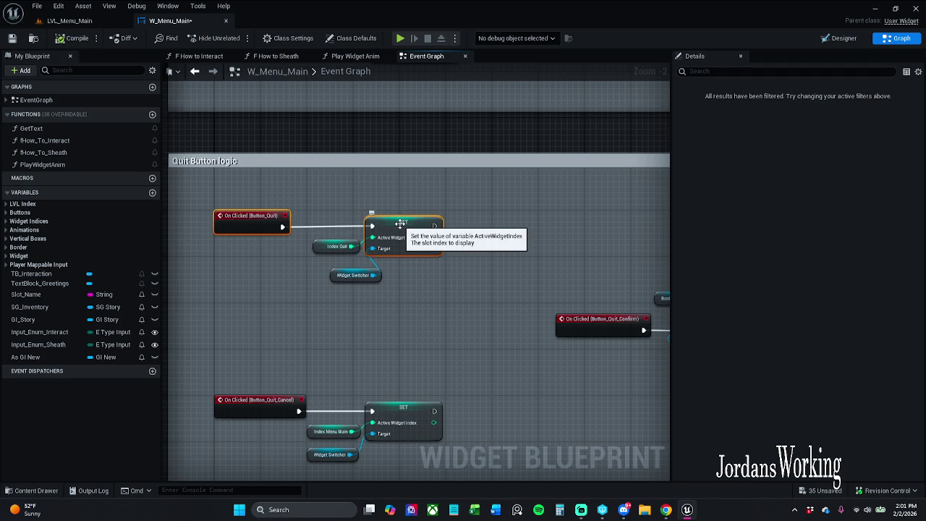
left_click(389, 194)
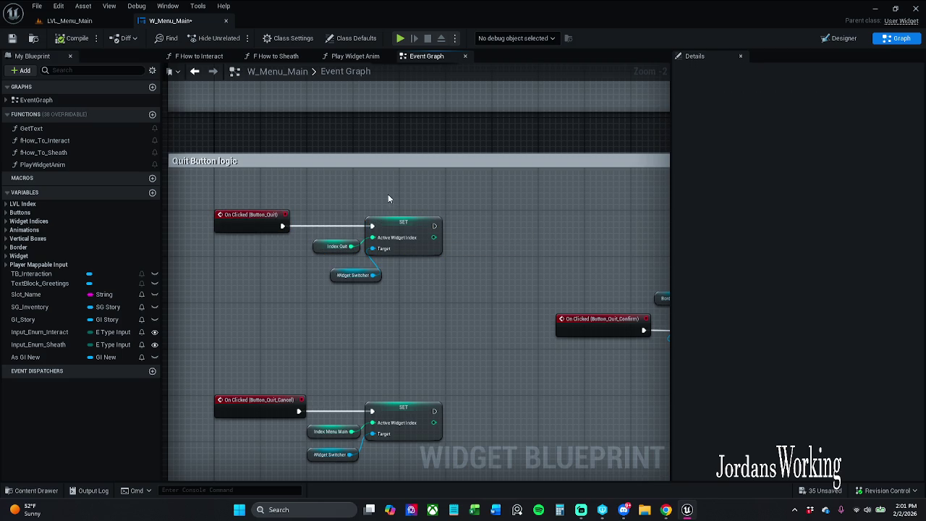
left_click(12, 41)
Check the Index Quit default (3) and the Index Menu Main default (0) in Details
left_click(337, 246)
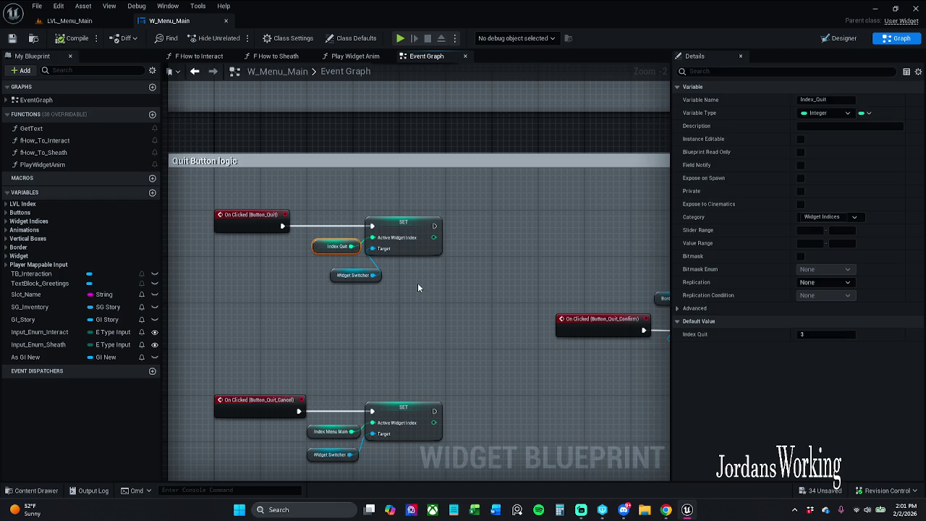
mouse_move(507, 312)
left_mouse_down()
mouse_move(384, 302)
mouse_move(515, 275)
left_mouse_up()
left_click(381, 350)
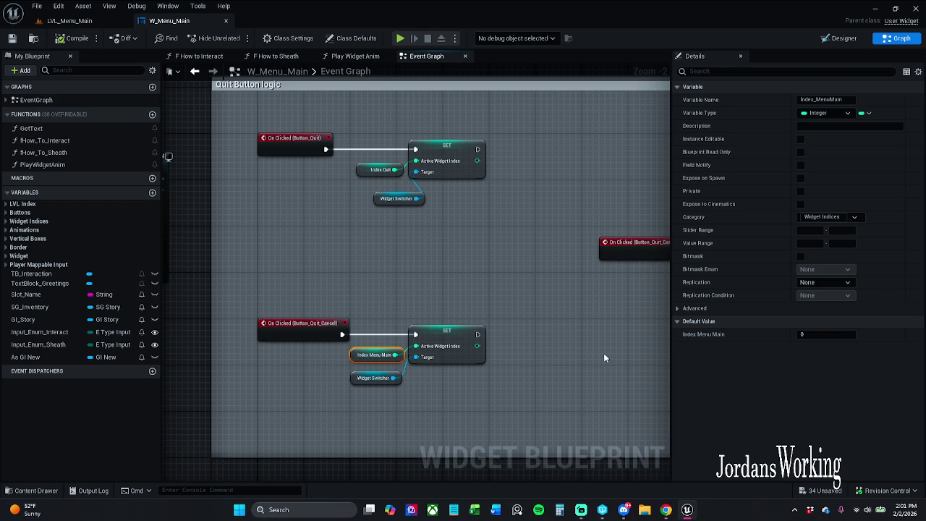
mouse_move(603, 353)
left_mouse_down()
mouse_move(628, 339)
mouse_move(414, 331)
left_mouse_up()
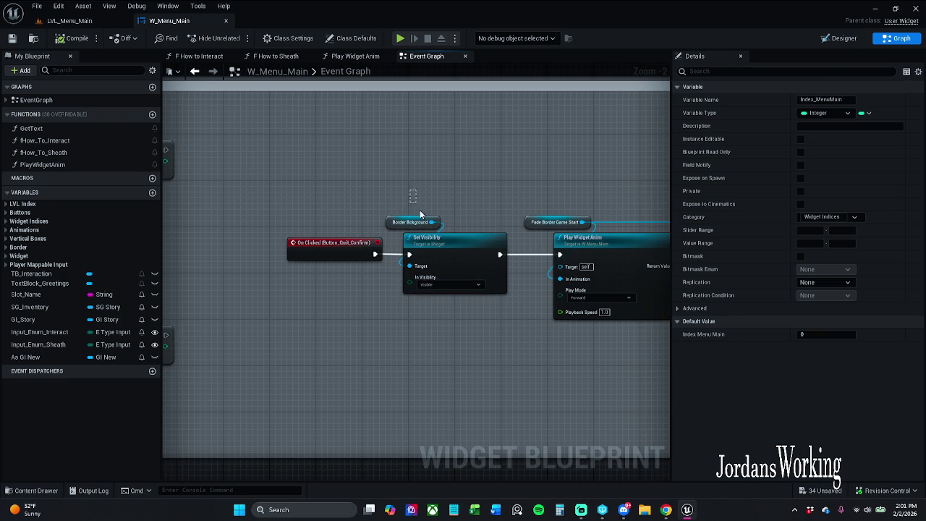
Delete the Border Bckground Set Visibility nodes and wire the quit-confirm click straight to Play Widget Anim
left_click_drag(417, 209, 459, 292)
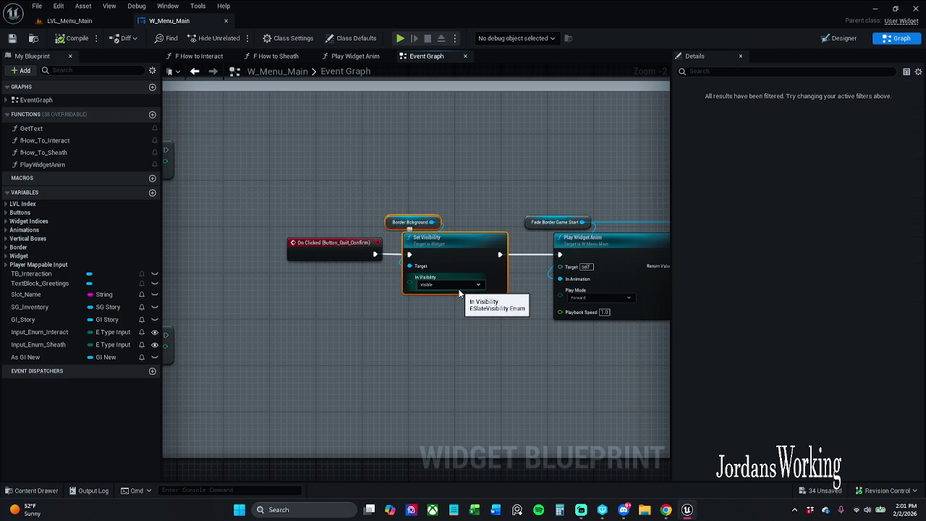
key("Delete")
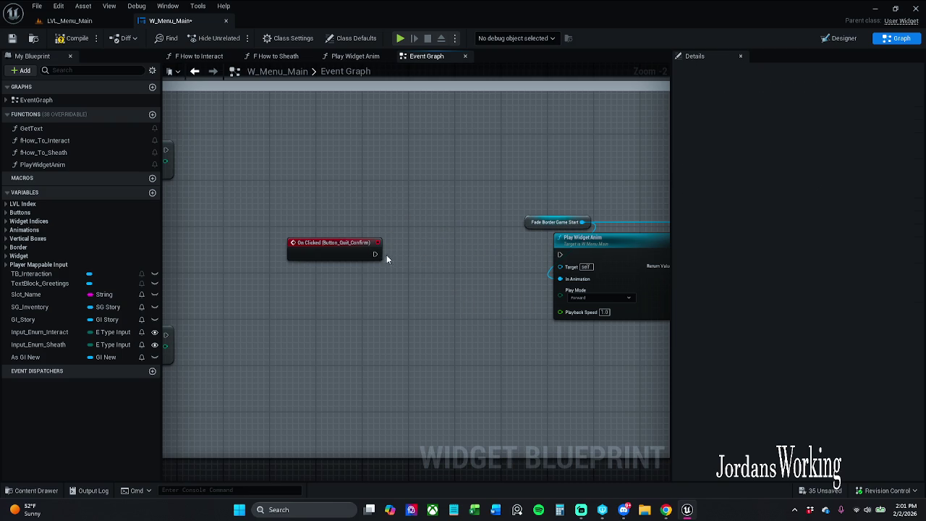
key("ctrl+z")
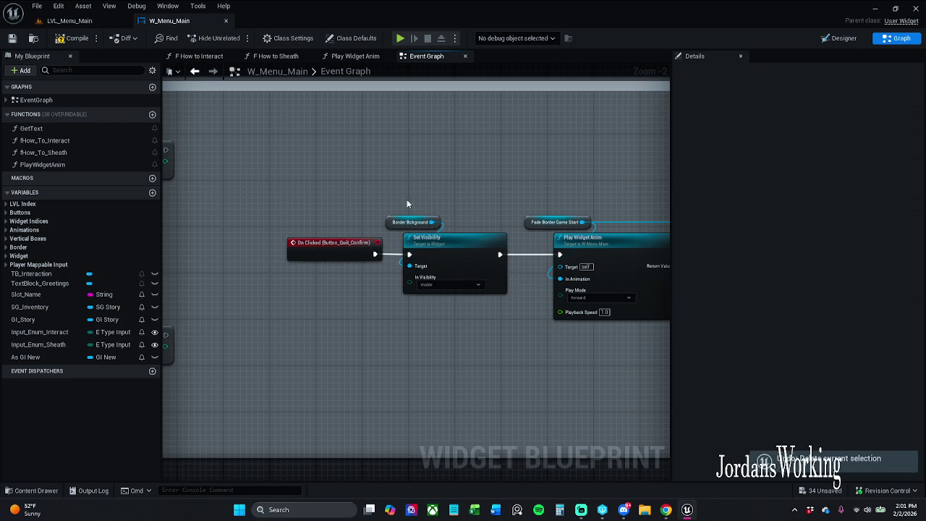
key("Delete")
left_click_drag(375, 254, 559, 254)
Move the fade, animation and Quit Game nodes up beside the quit-confirm click event
scroll(476, 255, "down", 2)
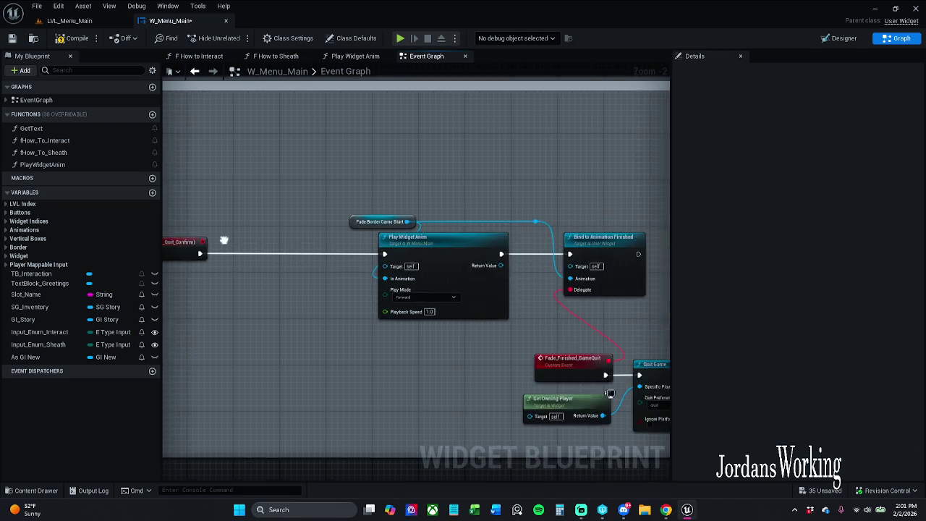
left_click_drag(391, 221, 661, 393)
scroll(397, 299, "up", 2)
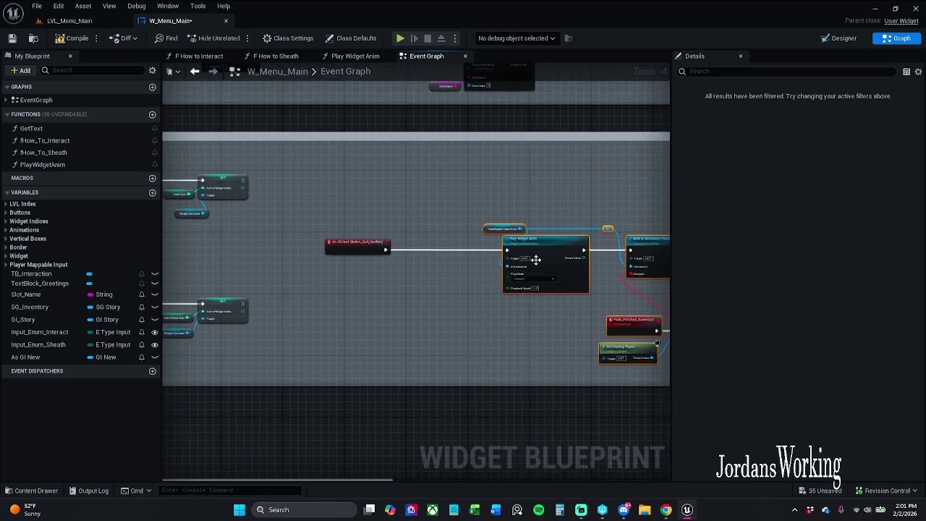
left_click_drag(546, 243, 426, 240)
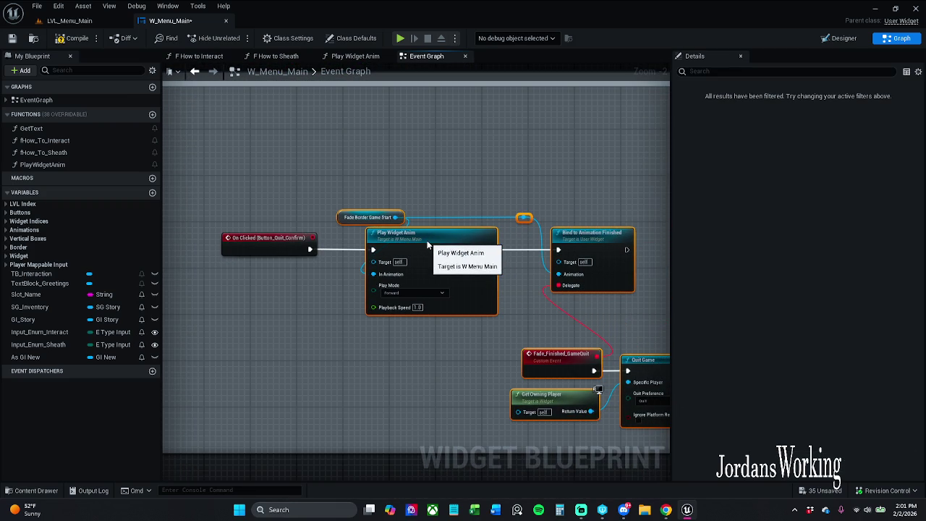
left_click_drag(206, 163, 612, 306)
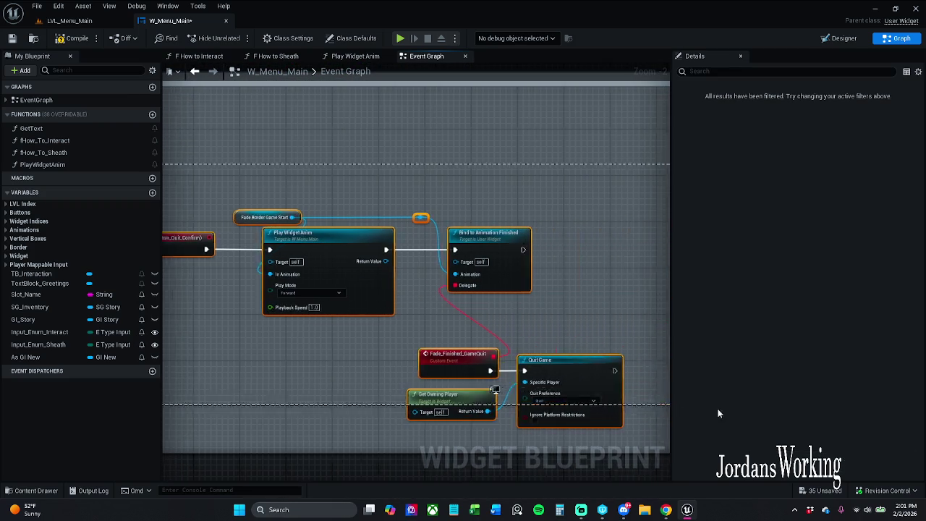
key("ctrl+z")
left_click_drag(271, 219, 304, 166)
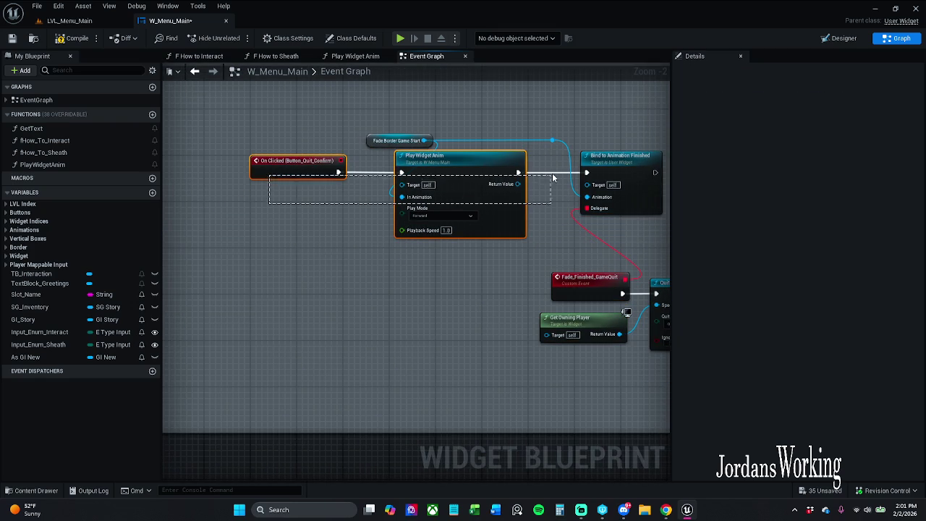
left_click(448, 156)
left_click(486, 306)
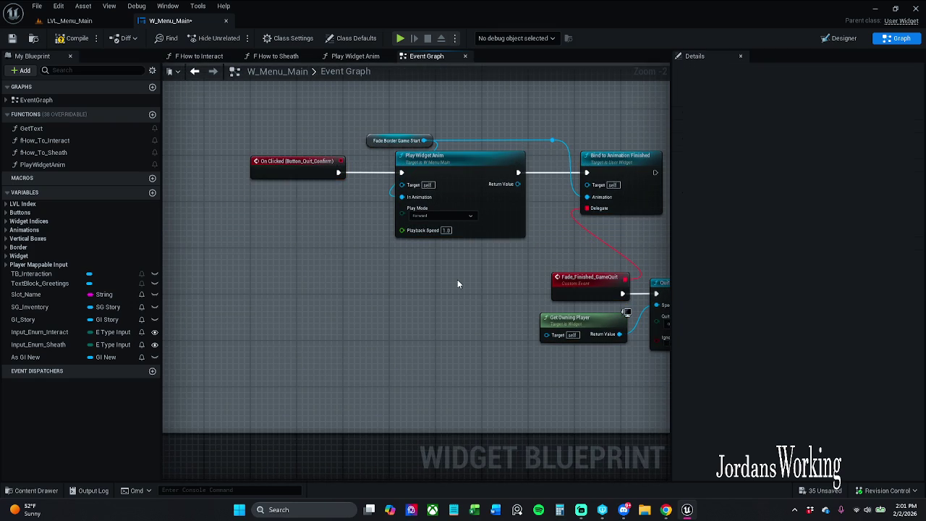
Save the W_Menu_Main widget blueprint
scroll(427, 253, "up", 2)
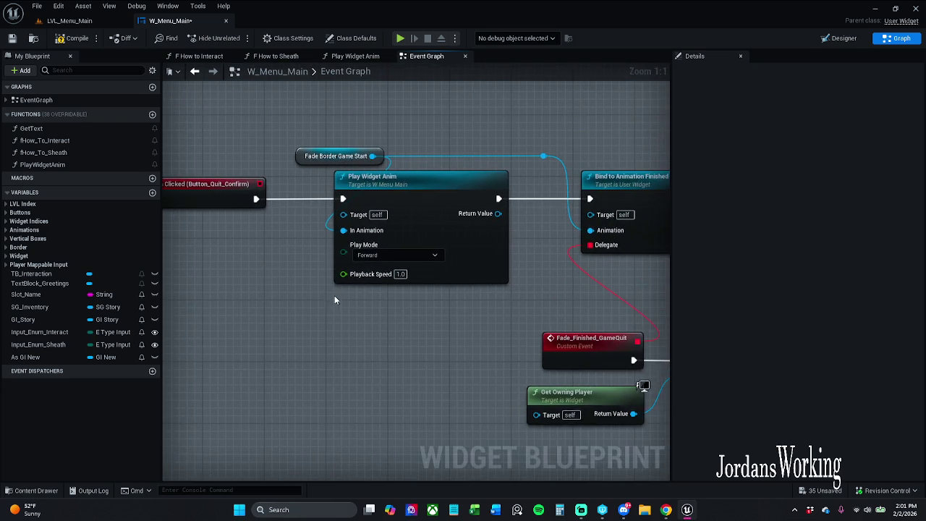
scroll(335, 299, "down", 1)
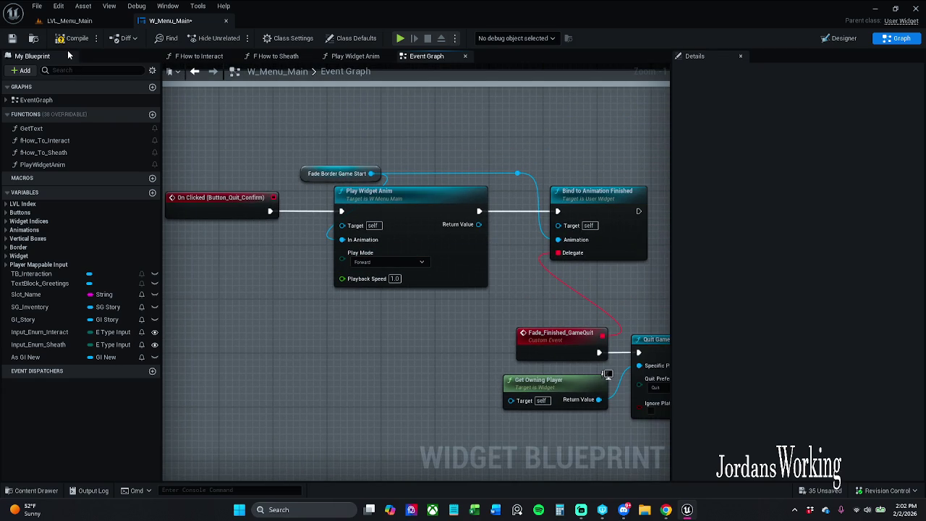
left_click(12, 38)
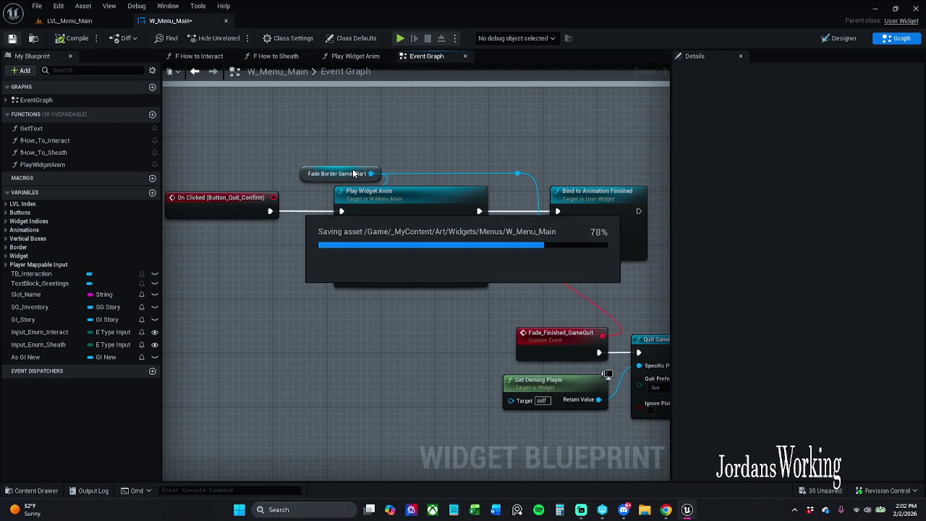
Play-test LVL_Menu_Main with Quit Game and Yes, then return to W_Menu_Main's graph
left_click(80, 22)
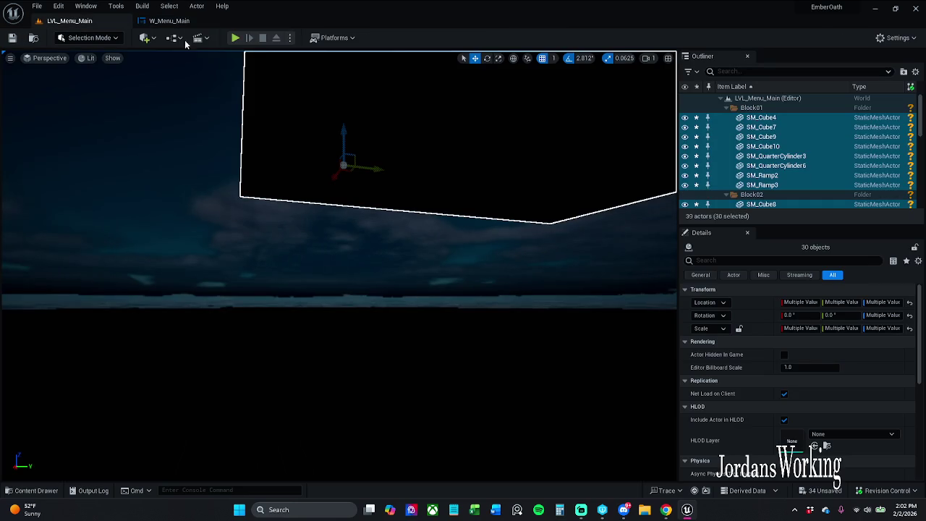
left_click(238, 39)
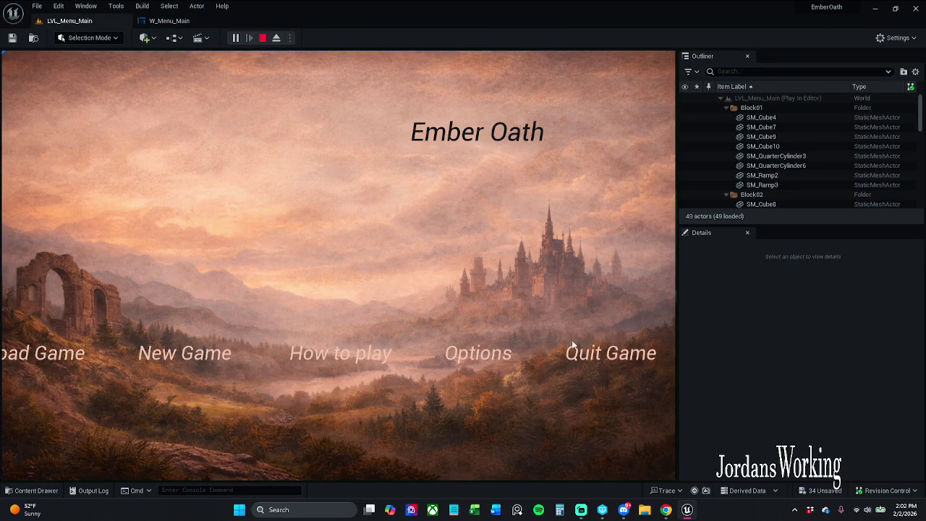
left_click(630, 353)
left_click(365, 274)
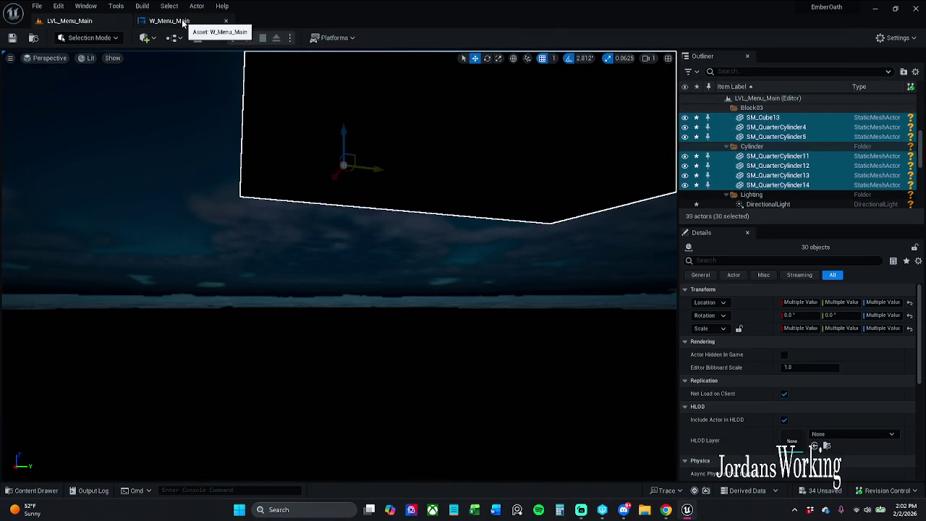
left_click(181, 19)
left_click_drag(515, 296, 345, 242)
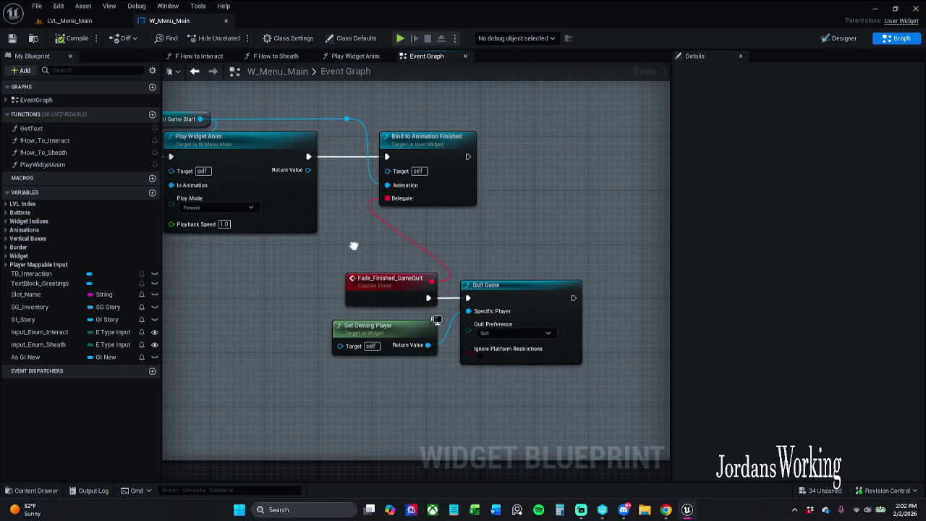
Set the quit-confirm Play Widget Anim playback speed to 0.85 and save W_Menu_Main
left_click_drag(399, 261, 452, 278)
scroll(417, 260, "down", 1)
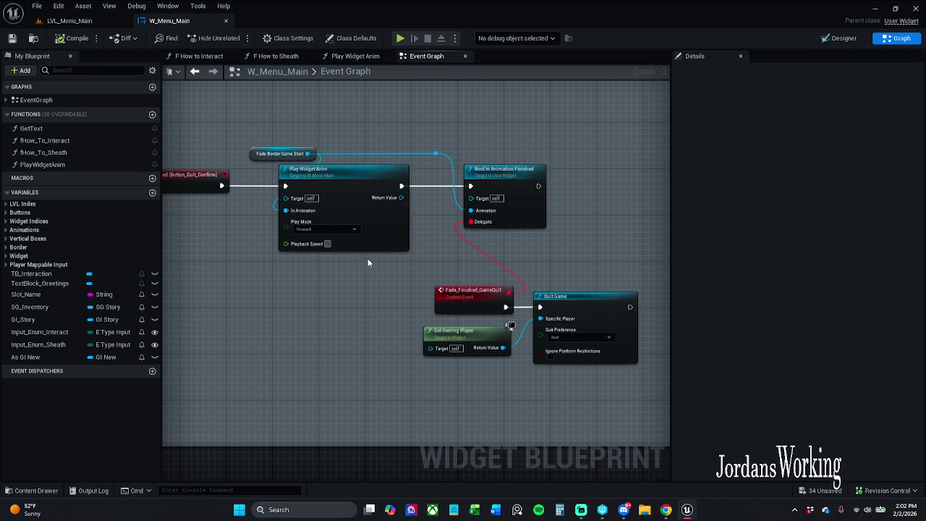
type("5")
key("Return")
left_click(12, 38)
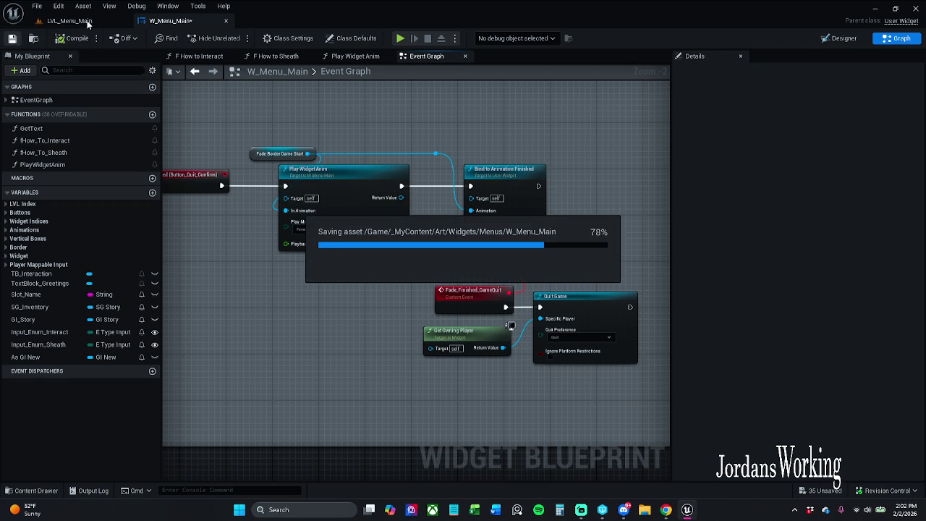
left_click(97, 20)
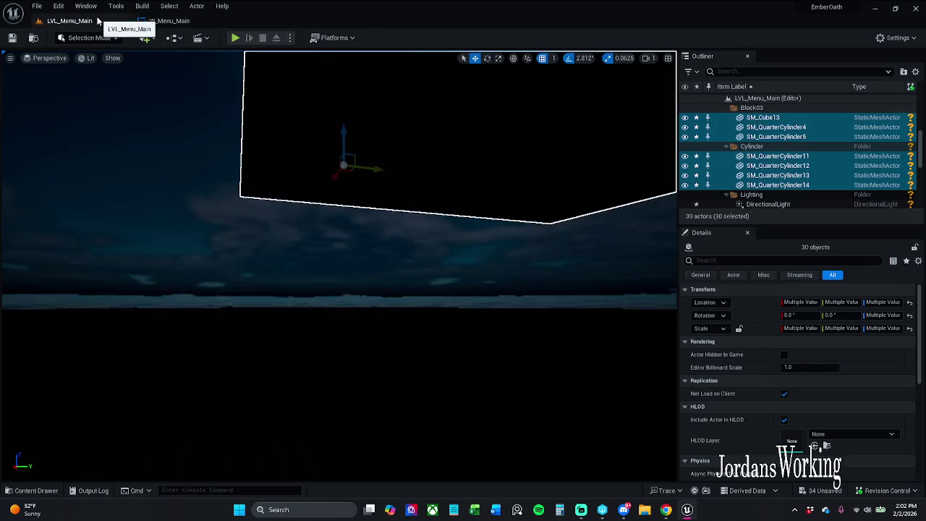
Play-test the menu level, choosing Quit Game then Yes to watch the slower fade
key("alt+p")
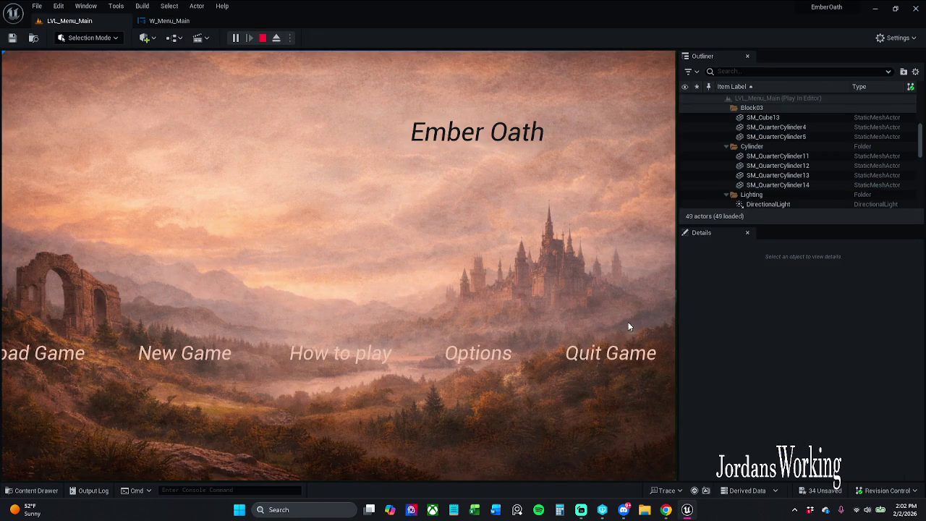
left_click(633, 349)
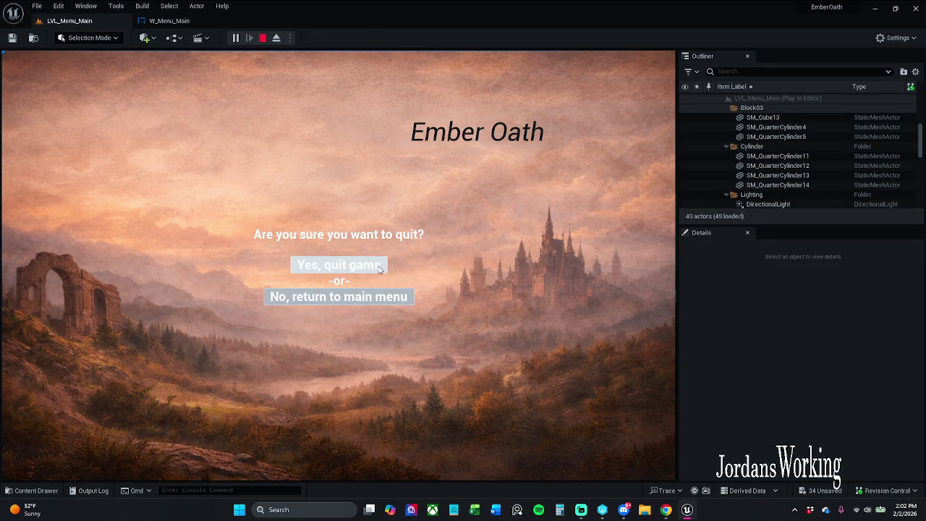
left_click(339, 265)
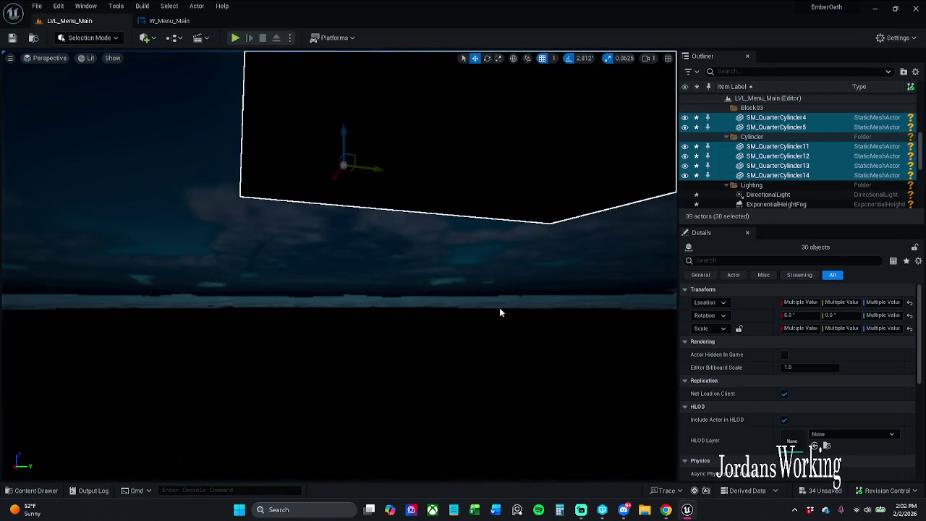
Return to W_Menu_Main's Event Graph and bring the comment boxes into view
left_click(185, 25)
mouse_move(287, 188)
left_mouse_down()
mouse_move(384, 209)
mouse_move(577, 214)
mouse_move(585, 181)
mouse_move(338, 178)
left_mouse_up()
scroll(468, 215, "down", 2)
Tighten the Quit Button logic comment around the quit-confirm node chain and save W_Menu_Main
scroll(582, 191, "up", 2)
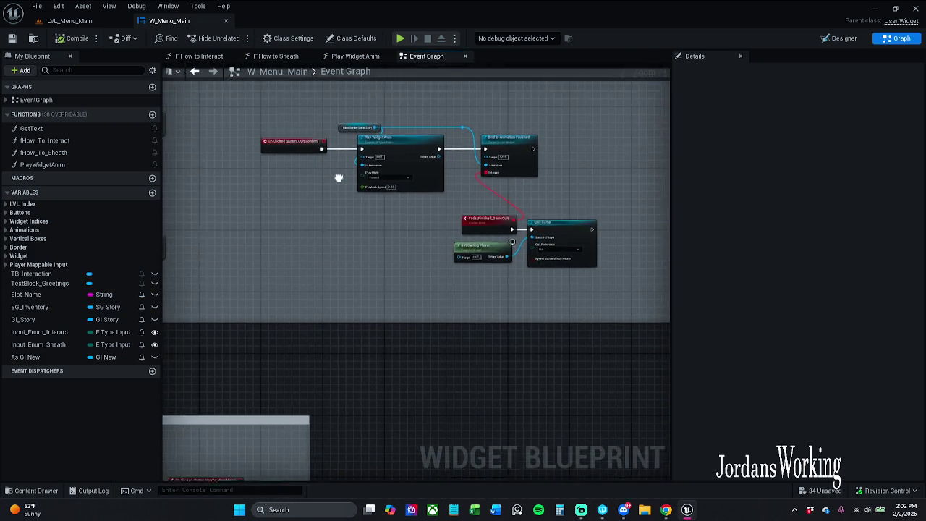
scroll(337, 178, "down", 4)
scroll(299, 176, "up", 3)
mouse_move(268, 242)
left_mouse_down()
mouse_move(595, 150)
mouse_move(614, 130)
left_mouse_up()
scroll(304, 164, "up", 1)
left_click_drag(304, 164, 364, 169)
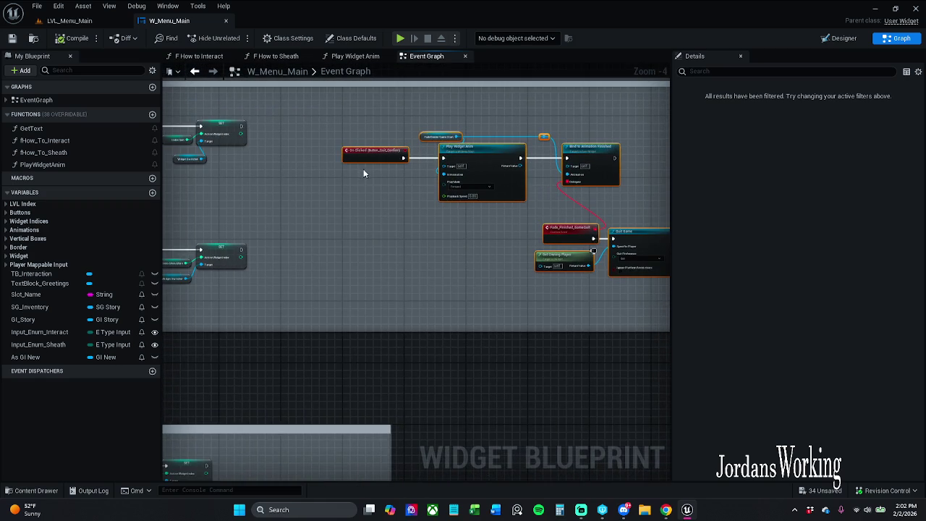
scroll(362, 167, "up", 3)
scroll(362, 166, "down", 5)
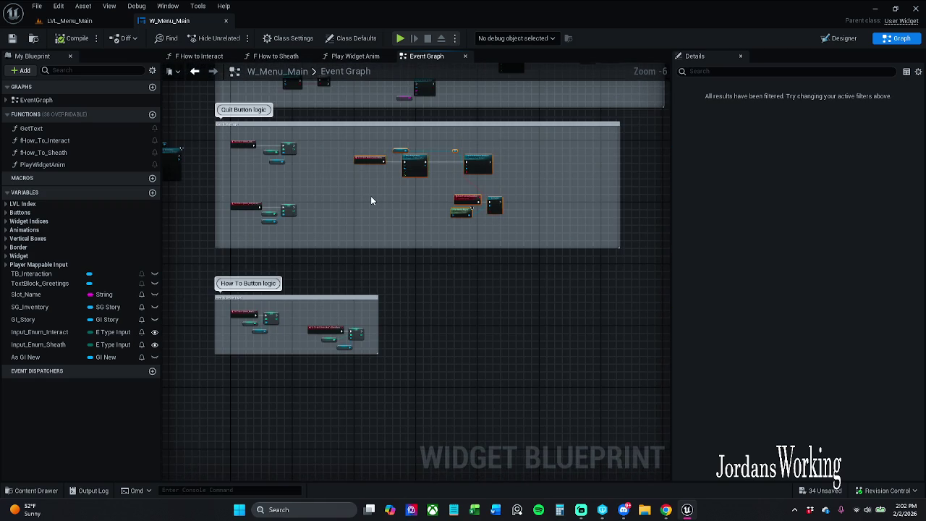
scroll(376, 167, "up", 4)
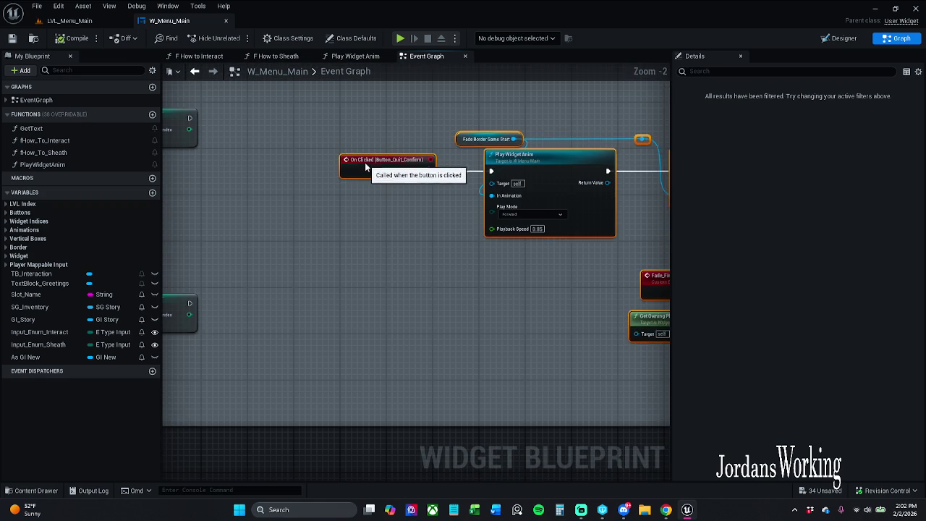
scroll(355, 250, "down", 3)
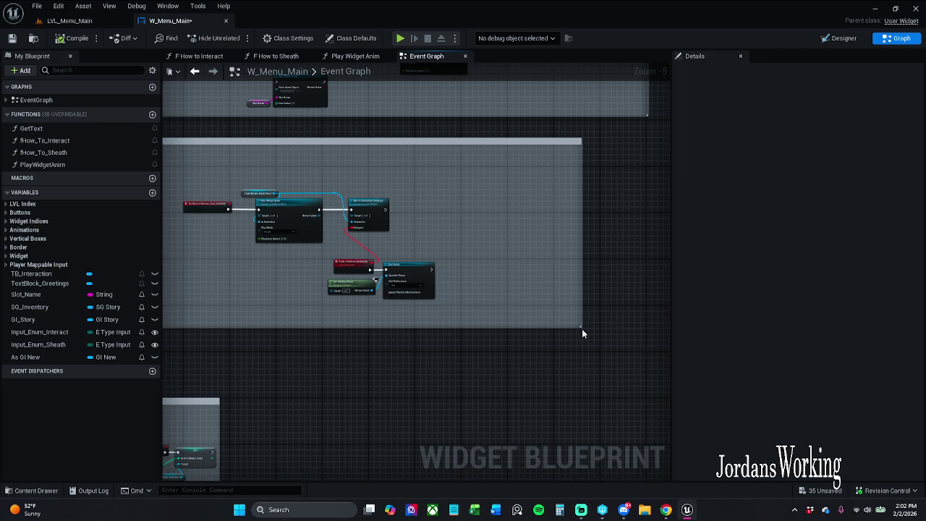
mouse_move(580, 327)
left_mouse_down()
mouse_move(447, 318)
mouse_move(468, 315)
mouse_move(517, 262)
left_mouse_up()
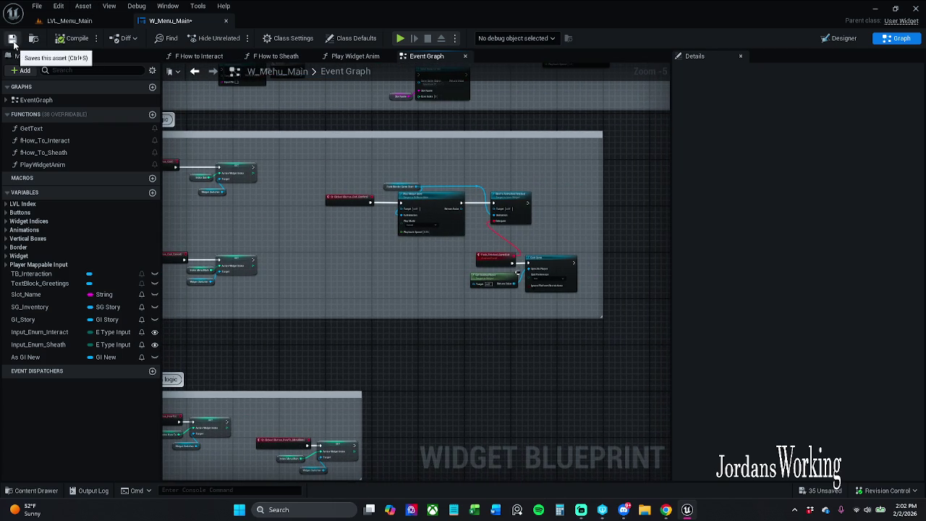
left_click(11, 37)
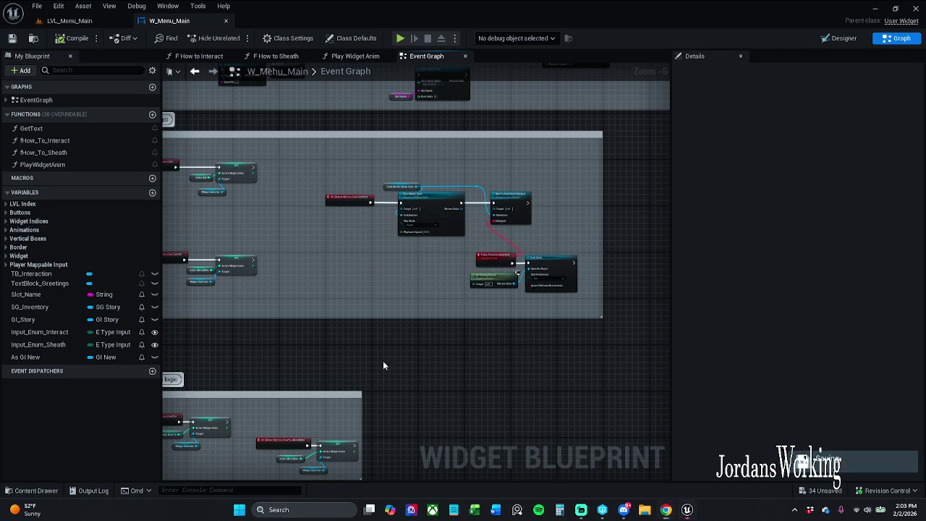
Center the Event Graph on the How To Button logic comment and its nodes
scroll(465, 301, "up", 5)
scroll(447, 315, "down", 1)
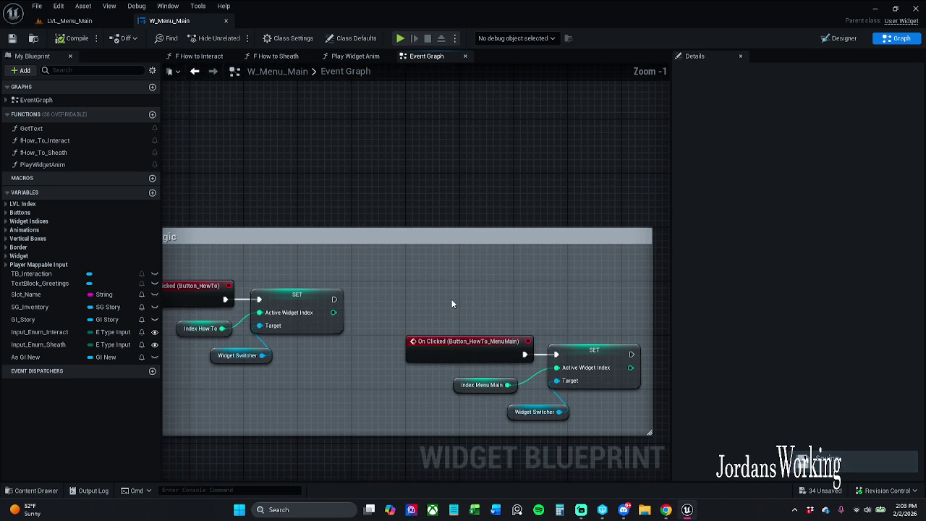
left_click_drag(452, 299, 487, 290)
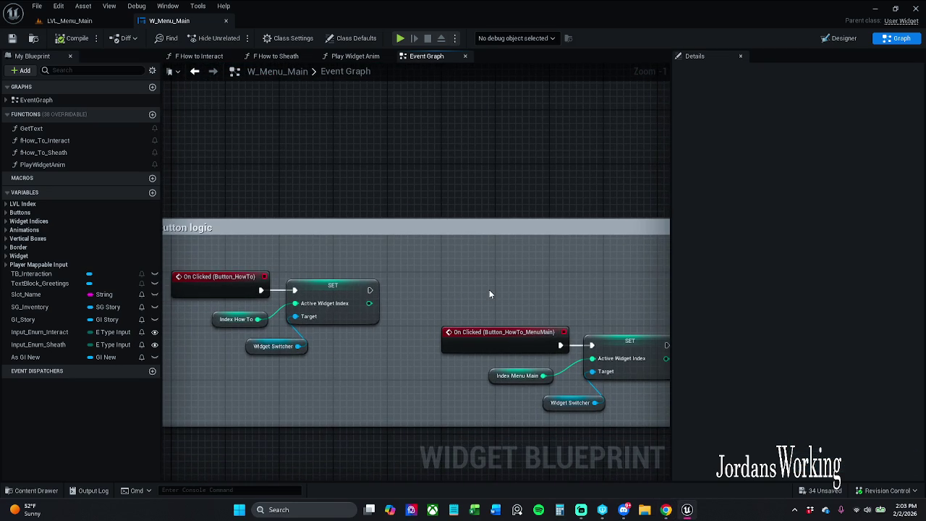
scroll(489, 290, "down", 3)
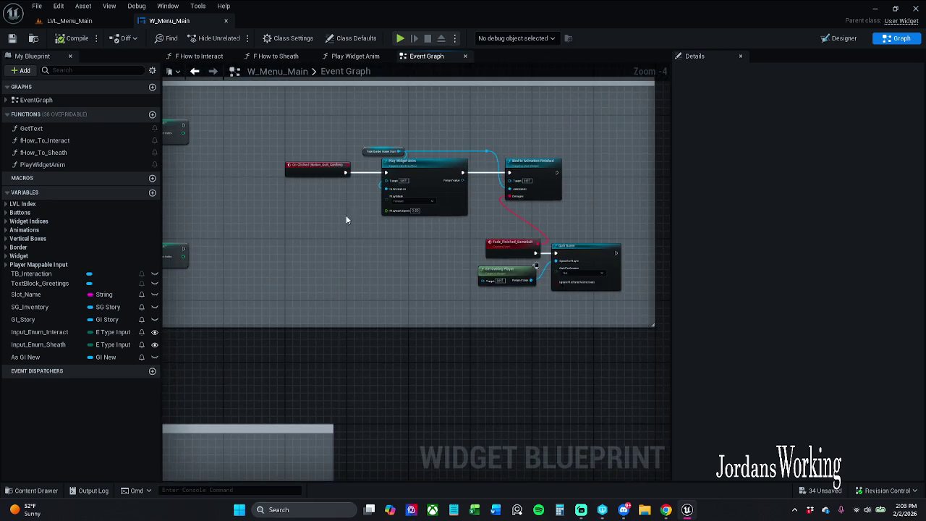
scroll(346, 220, "up", 1)
mouse_move(316, 260)
left_mouse_down()
mouse_move(495, 177)
mouse_move(456, 207)
left_mouse_up()
left_click_drag(469, 253, 461, 123)
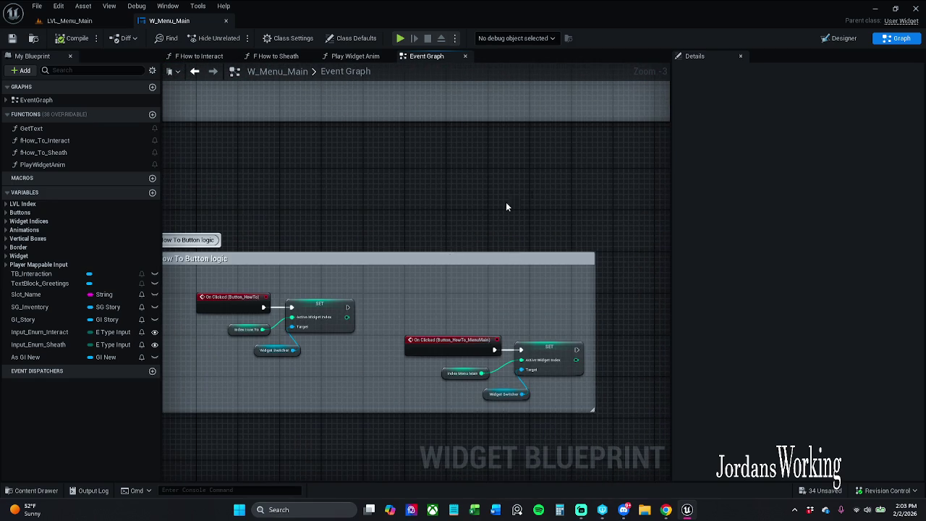
Rename the Button_HowTo_MenuMain button inside Vertical Box_HowTo to buttonHowToCancel
left_click(843, 39)
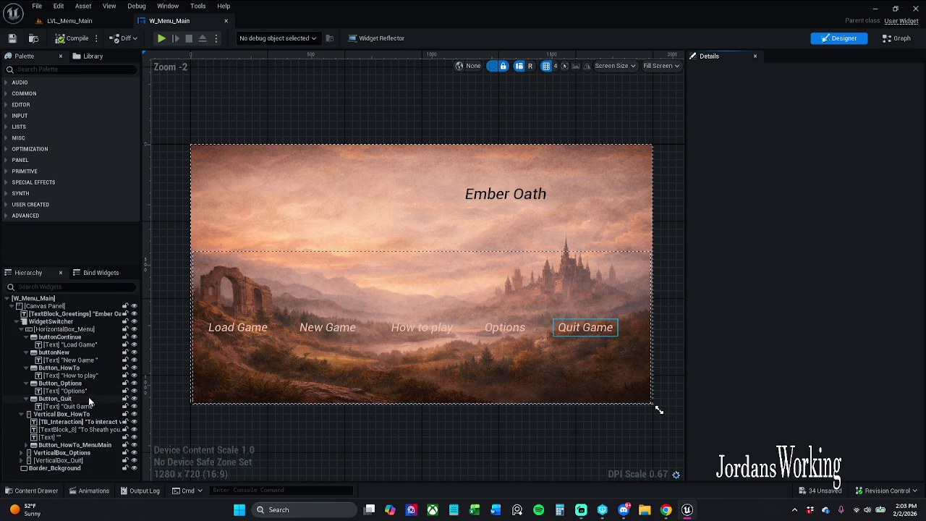
left_click(81, 415)
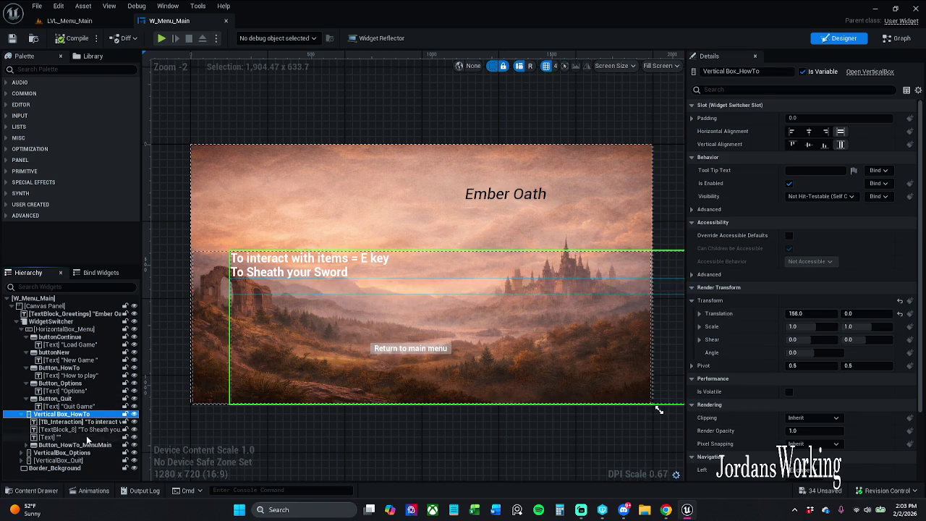
left_click(91, 445)
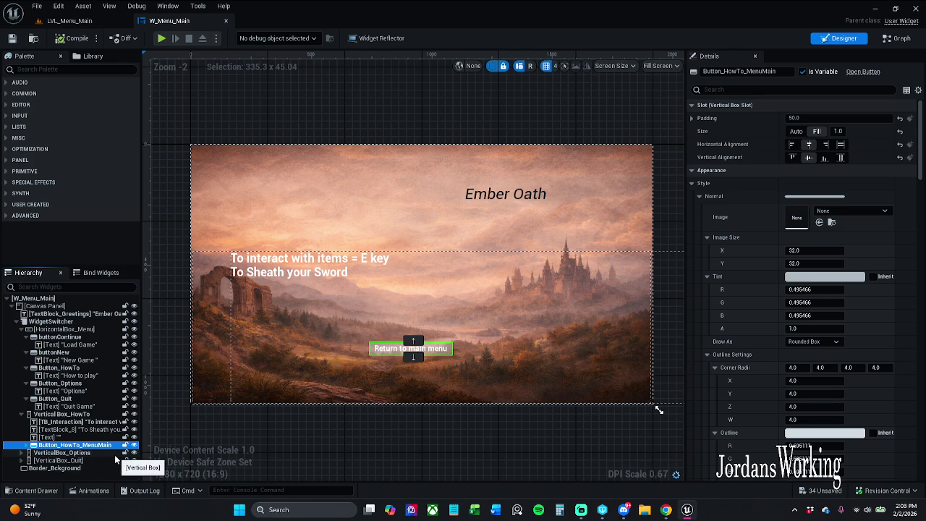
key("F2")
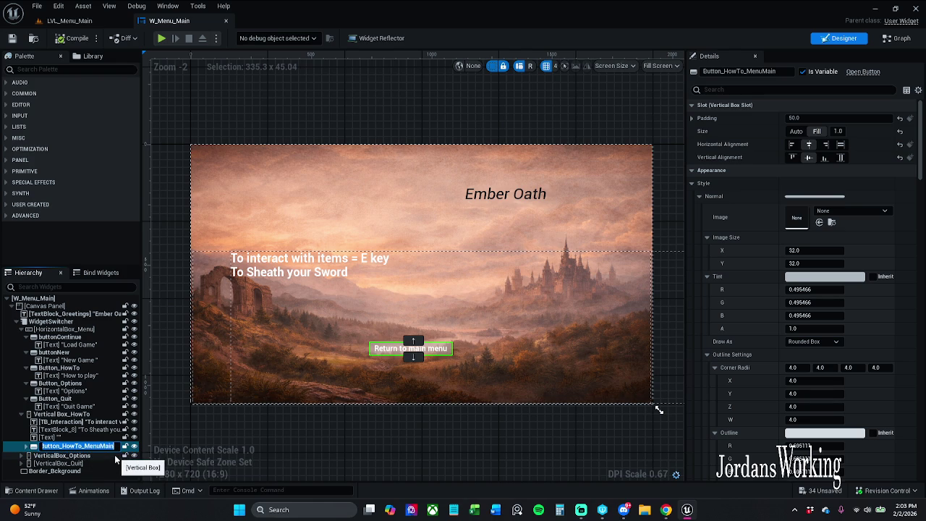
key("End")
key("BackSpace")
key("BackSpace")
key("BackSpace")
type("C")
key("BackSpace")
key("BackSpace")
type("b")
key("Return")
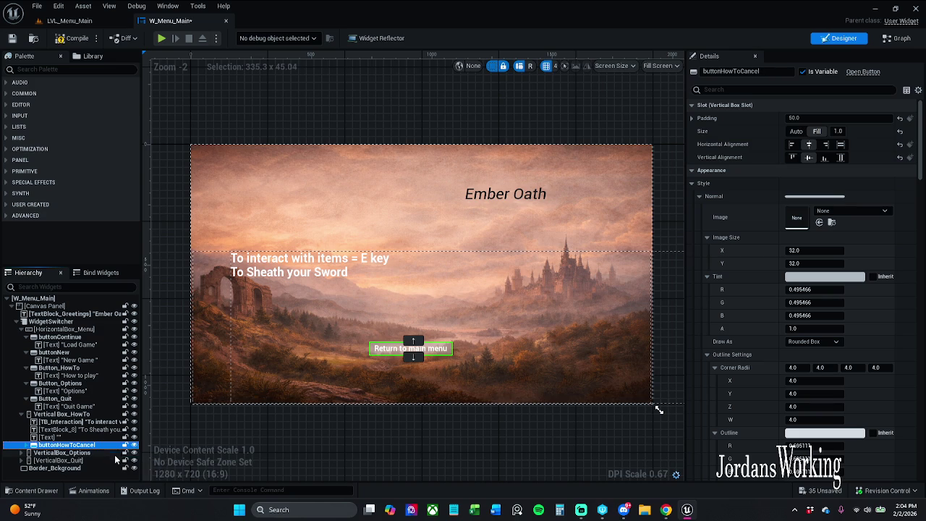
Save W_Menu_Main and return to its Graph view
left_click(75, 40)
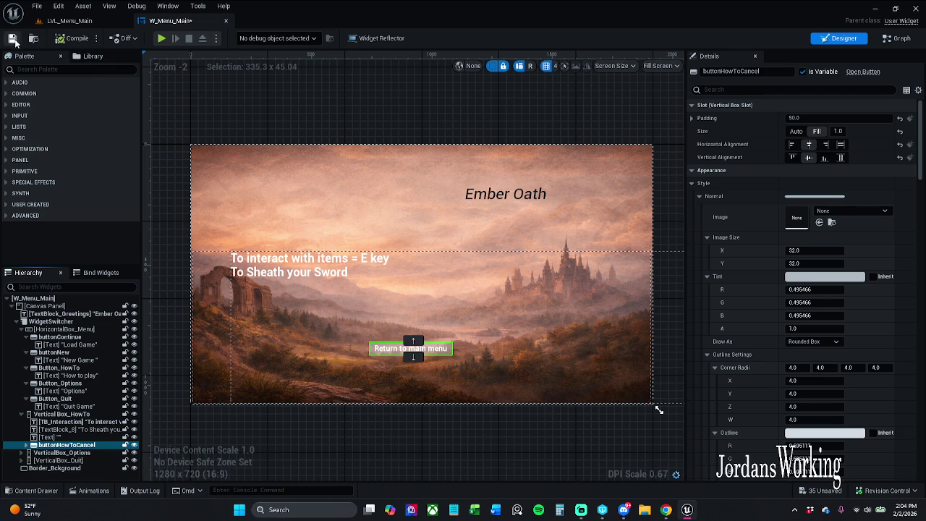
left_click(12, 38)
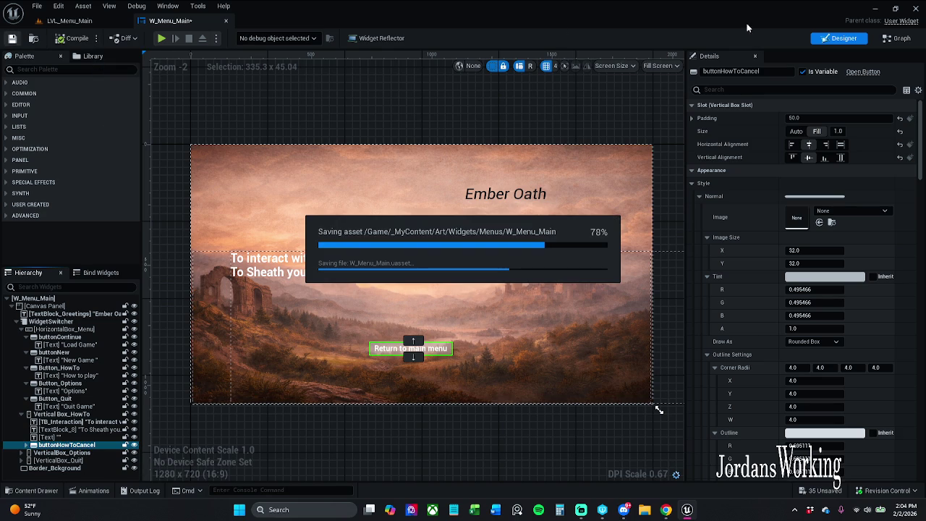
left_click(900, 38)
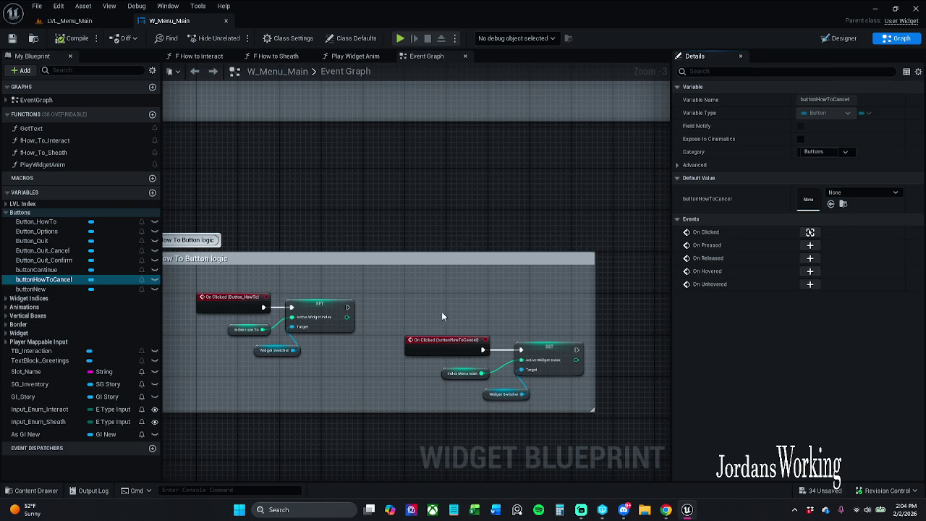
Rename the How To button from Button_HowTo to buttonHowTo
left_click(824, 40)
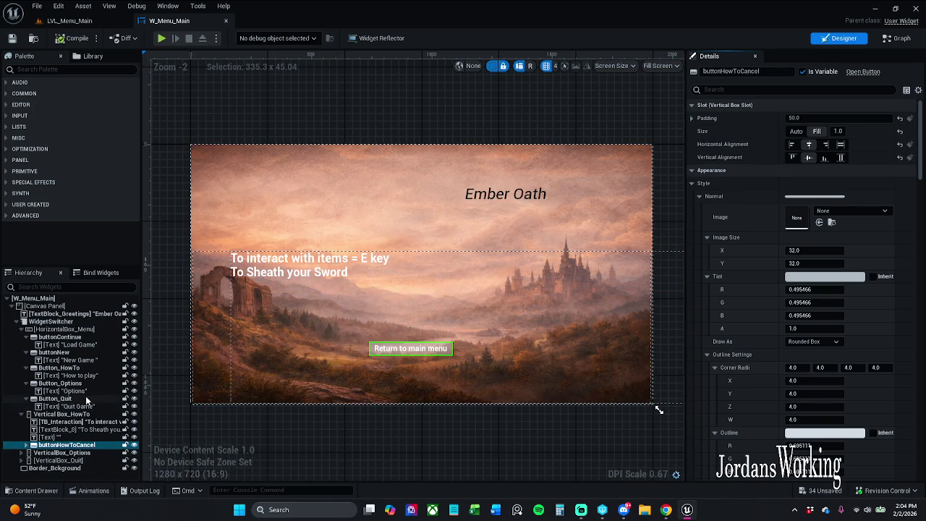
left_click(63, 368)
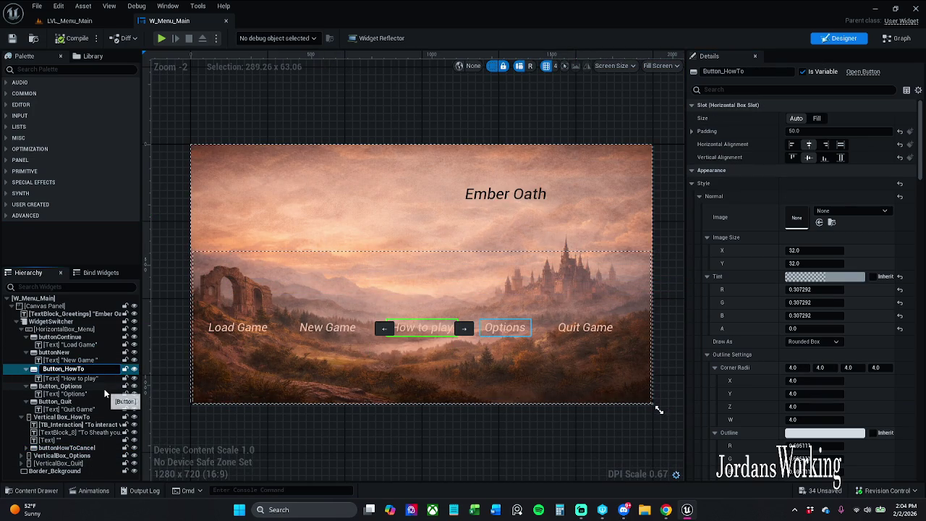
key("BackSpace")
key("Home")
key("Delete")
type("b")
key("Return")
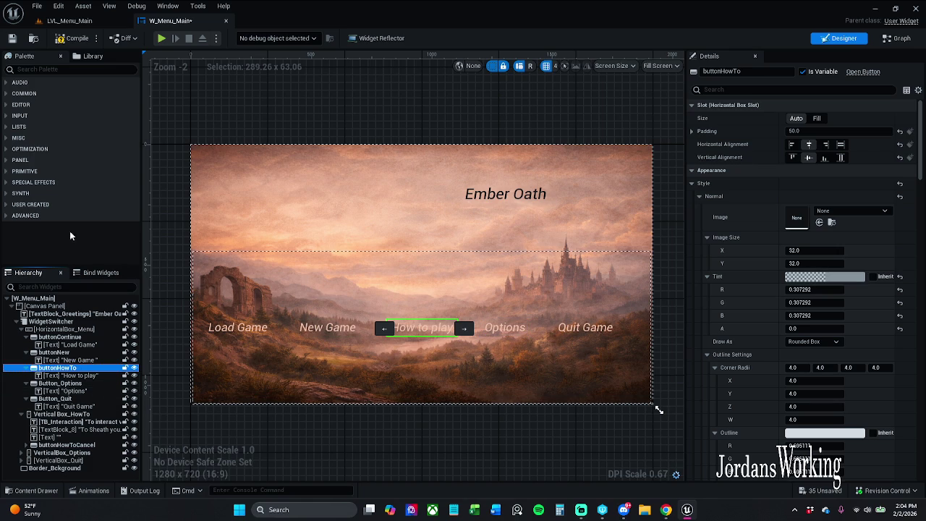
Rename the Options button from Button_Options to buttonOptions
left_click(86, 384)
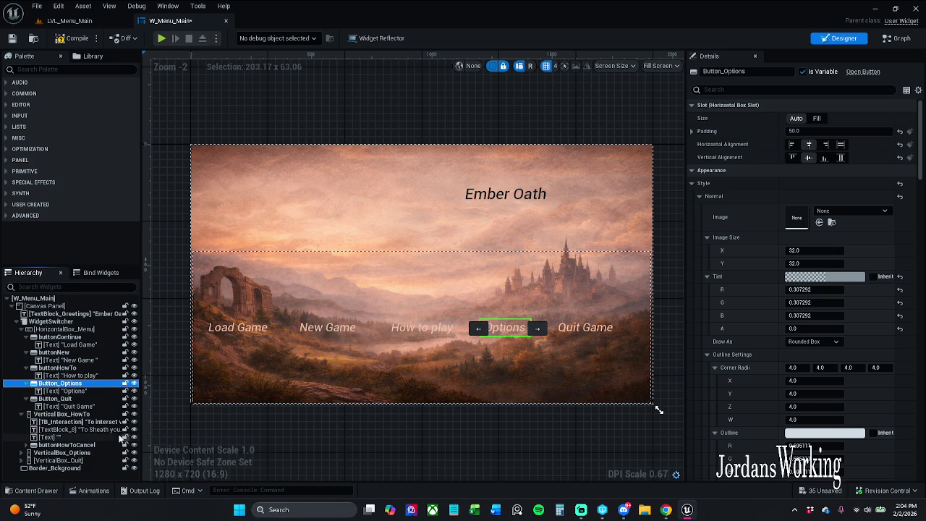
key("F2")
left_click(65, 385)
key("BackSpace")
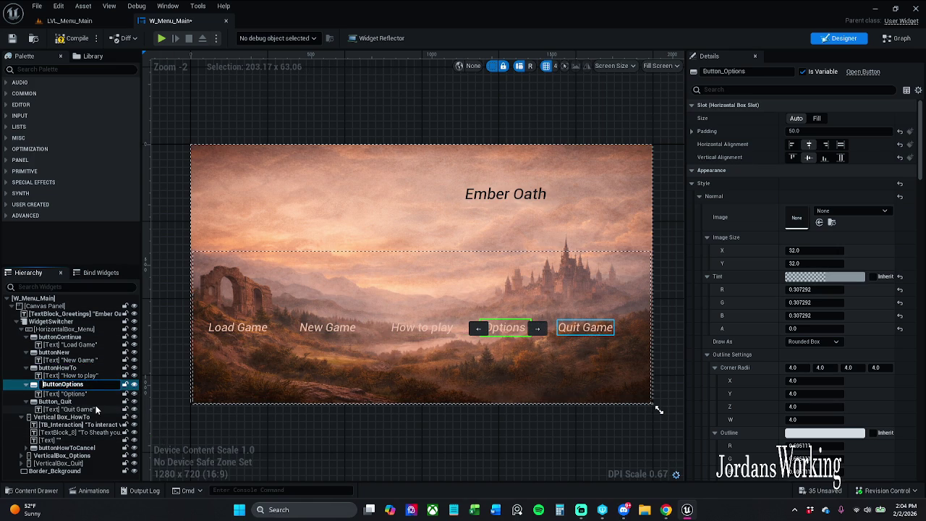
key("Home")
key("Delete")
type("b")
key("Return")
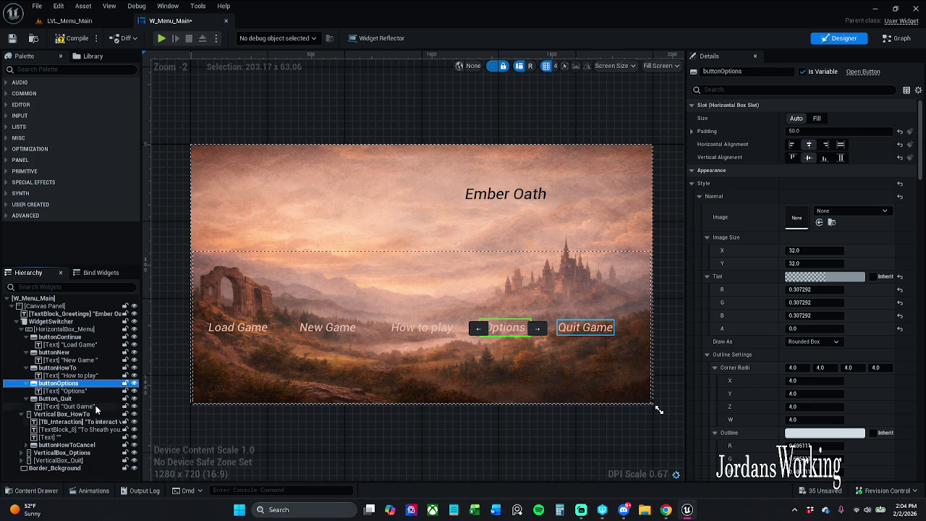
Rename the Quit Game button from Button_Quit to buttonQuit and save
left_click(69, 391)
left_click(61, 399)
key("F2")
left_click(61, 399)
key("BackSpace")
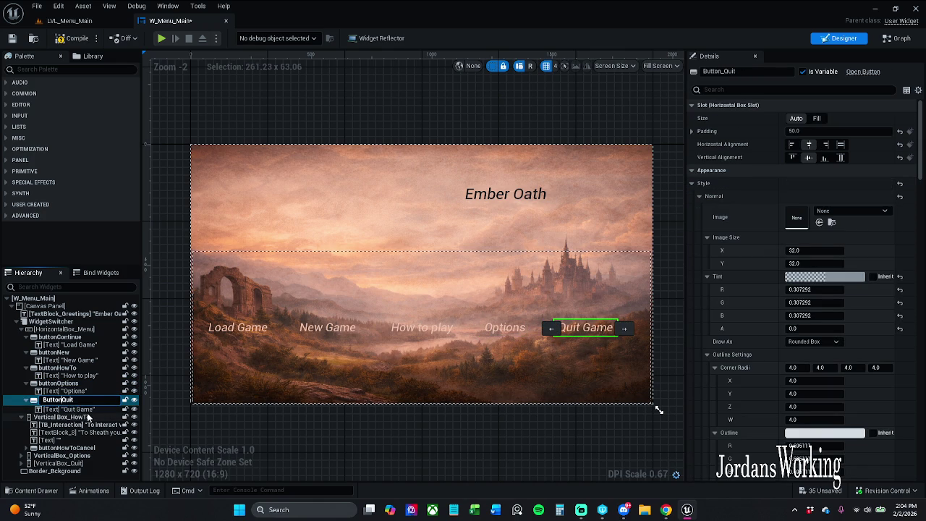
key("Home")
key("Delete")
type("b")
key("Return")
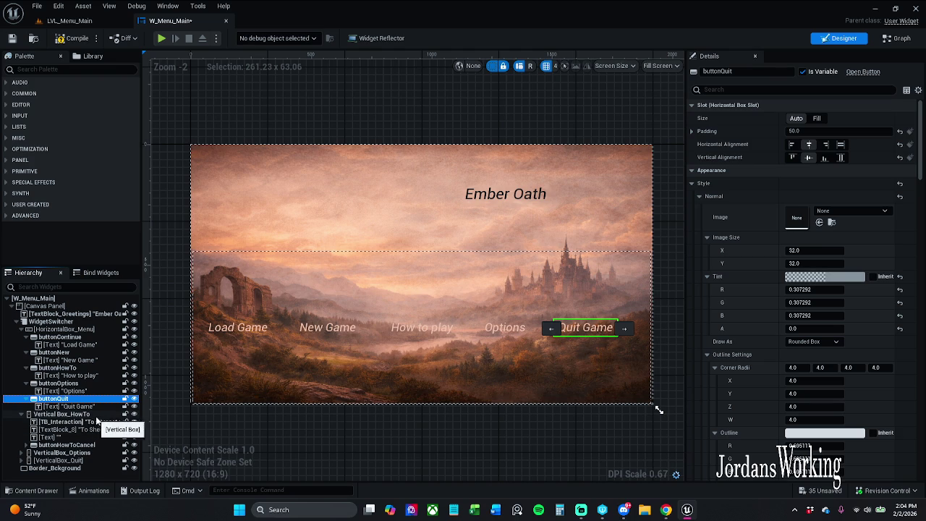
left_click(64, 41)
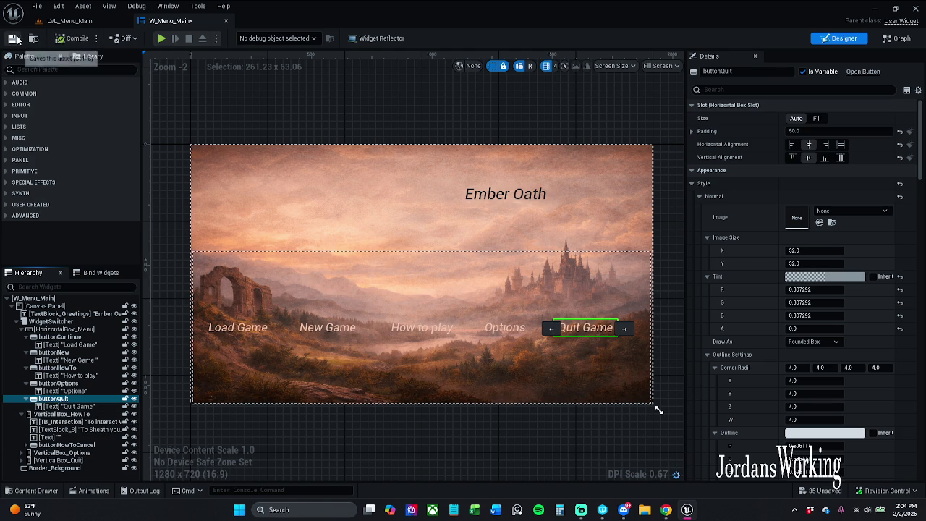
left_click(13, 38)
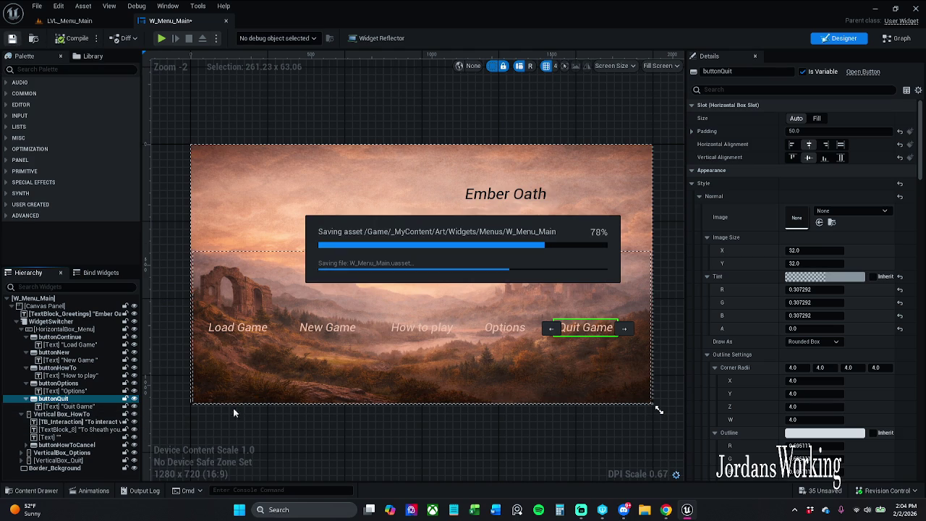
Rename the background border to borderBackground and save the widget blueprint
left_click(57, 469)
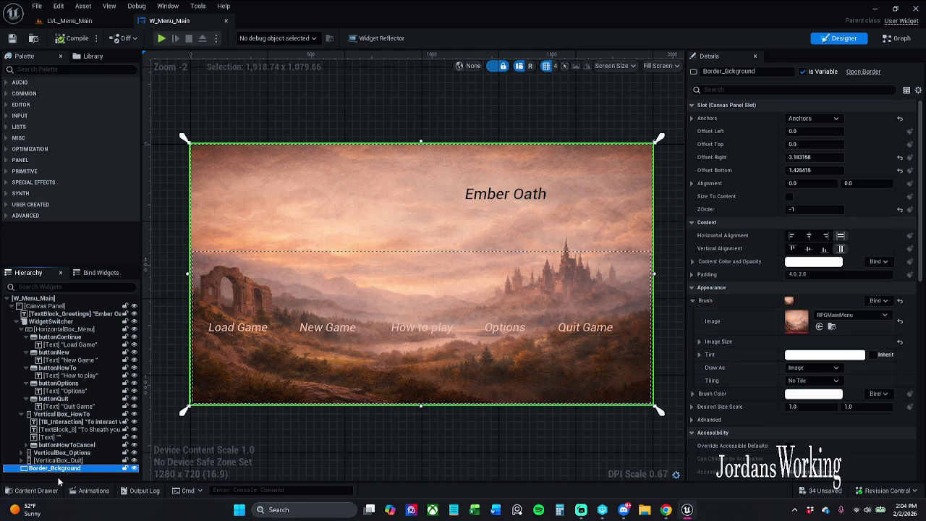
left_click(59, 469)
key("Return")
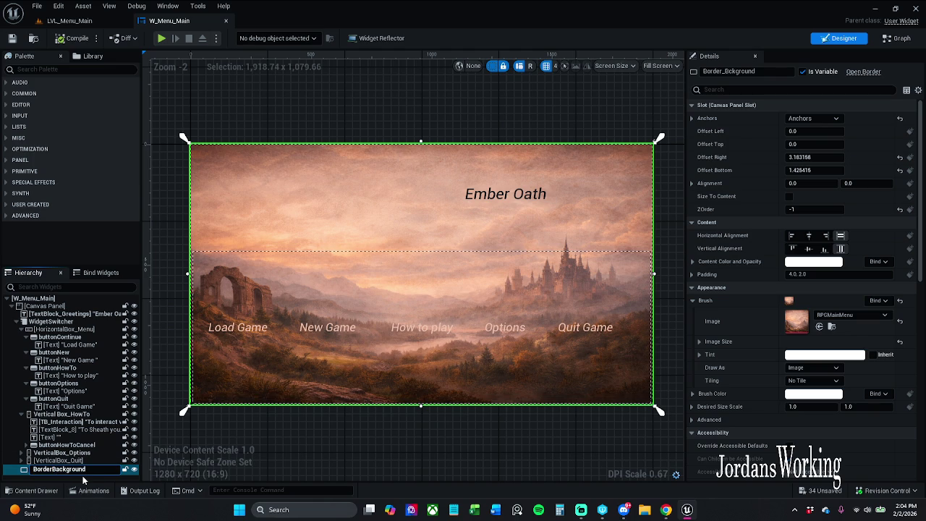
key("Delete")
type("b")
key("Return")
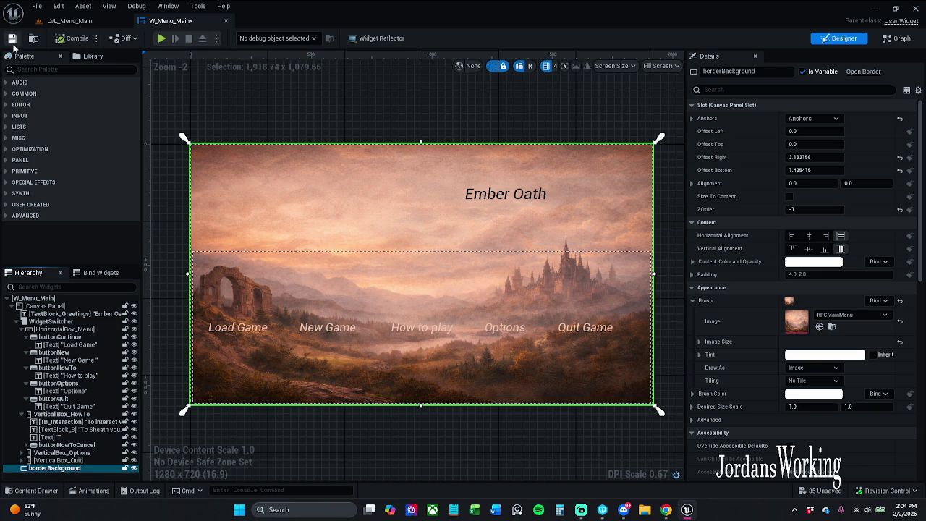
left_click(13, 41)
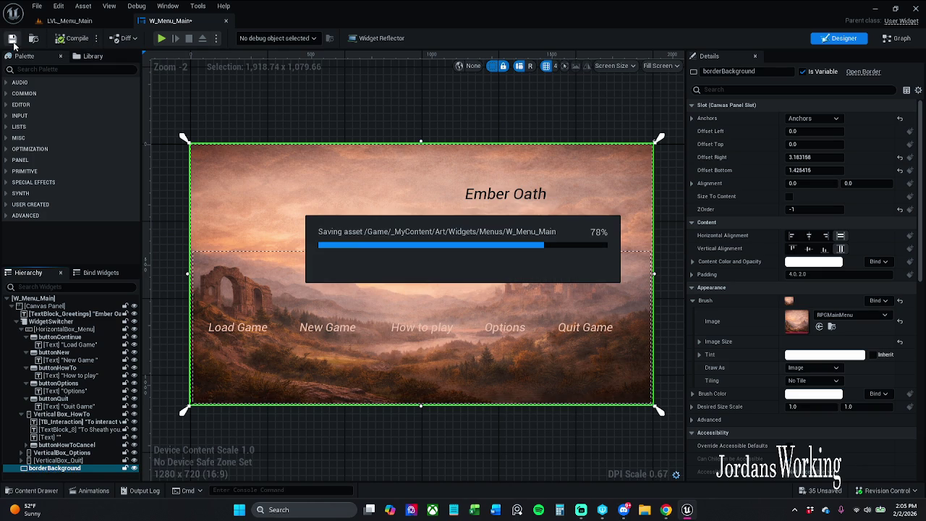
left_click(897, 39)
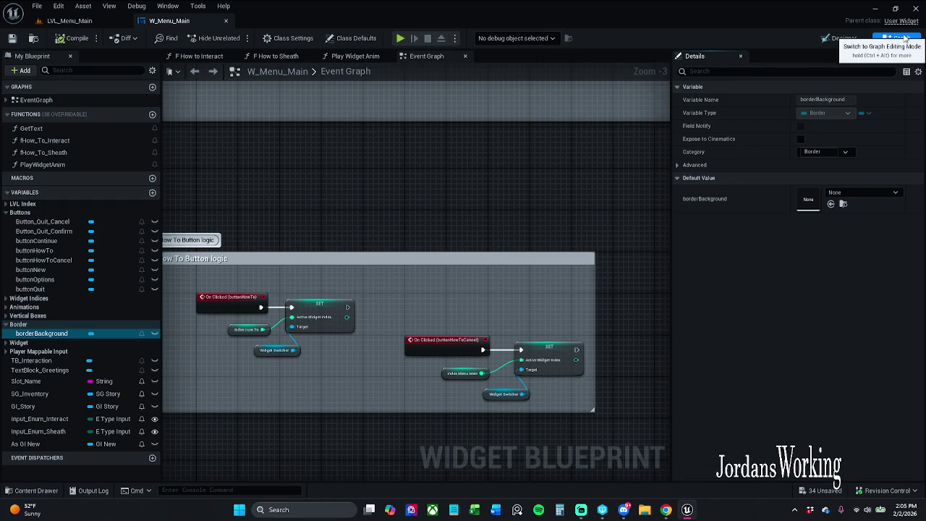
Rename the fHow_To_Sheath function to HowToSheath
left_click(82, 153)
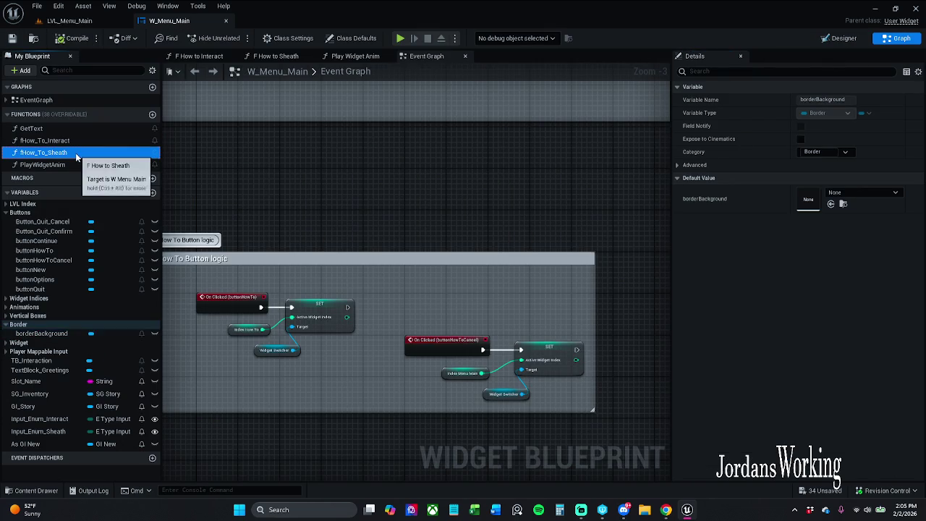
key("F2")
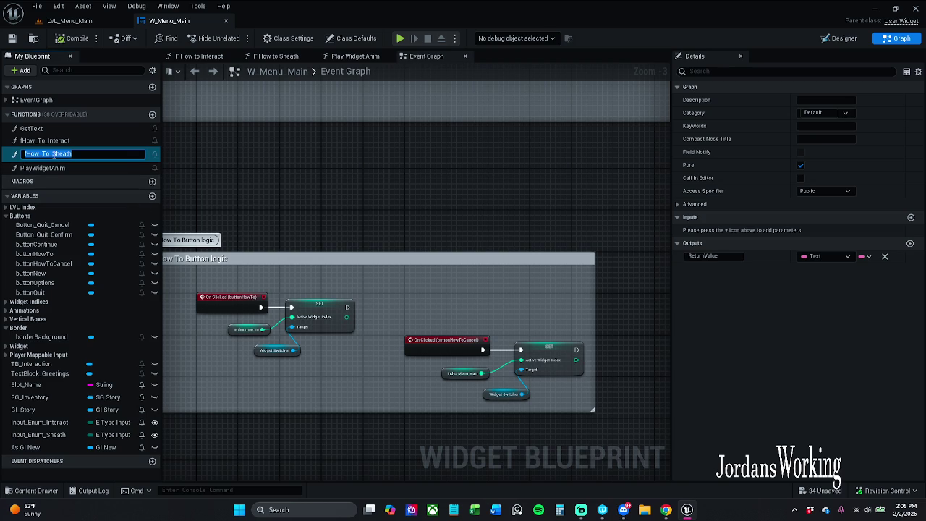
key("End")
key("ctrl+Left")
key("BackSpace")
key("ctrl+Left")
key("BackSpace")
key("Return")
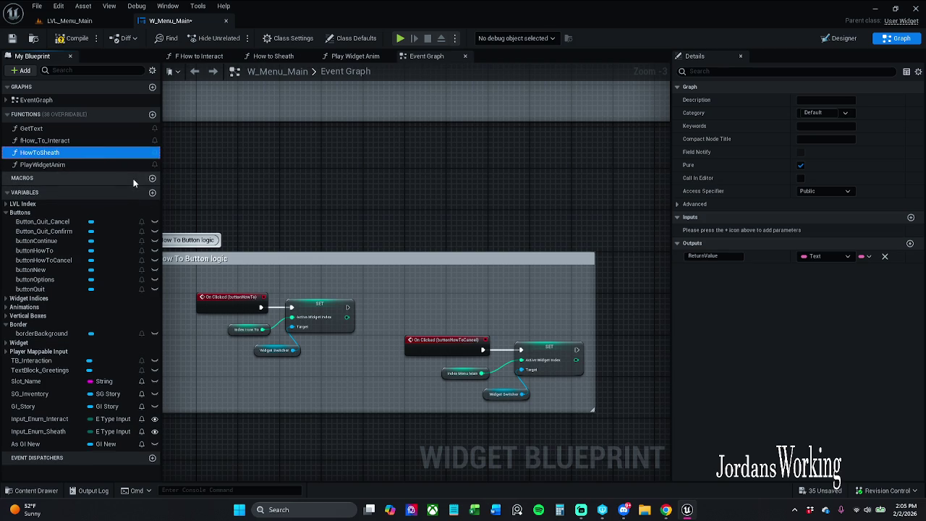
Rename the fHow_To_Interact function to HowToInteract and save W_Menu_Main
left_click(50, 142)
key("F2")
left_click(65, 142)
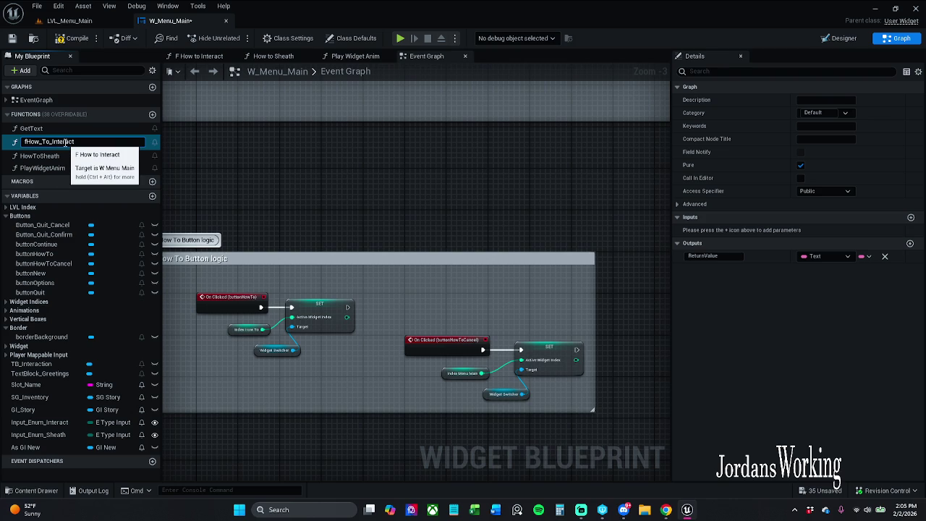
key("BackSpace")
key("Left")
key("Left")
key("BackSpace")
key("BackSpace")
key("Return")
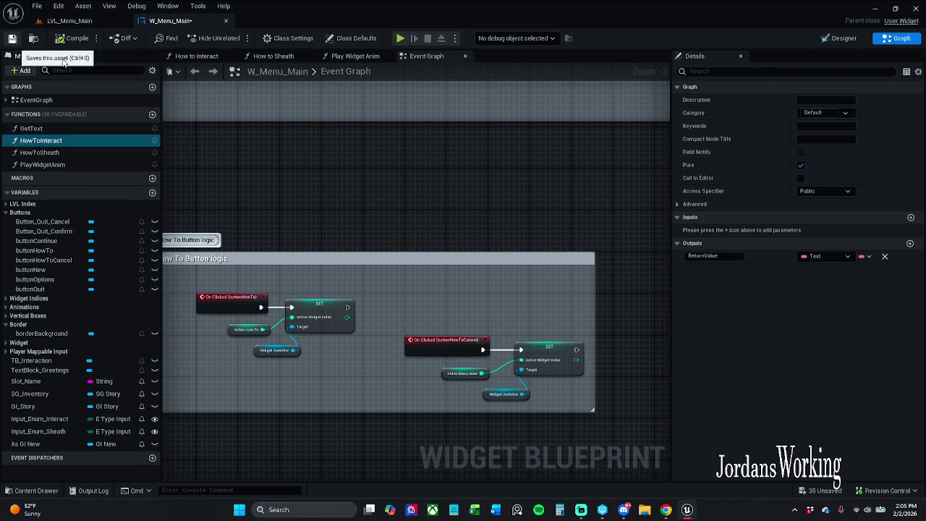
left_click(12, 38)
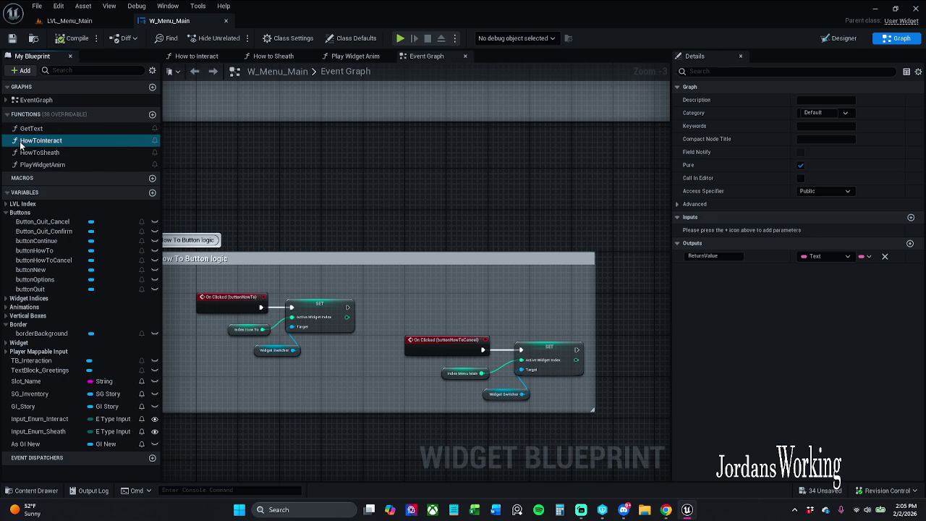
key("alt+Tab")
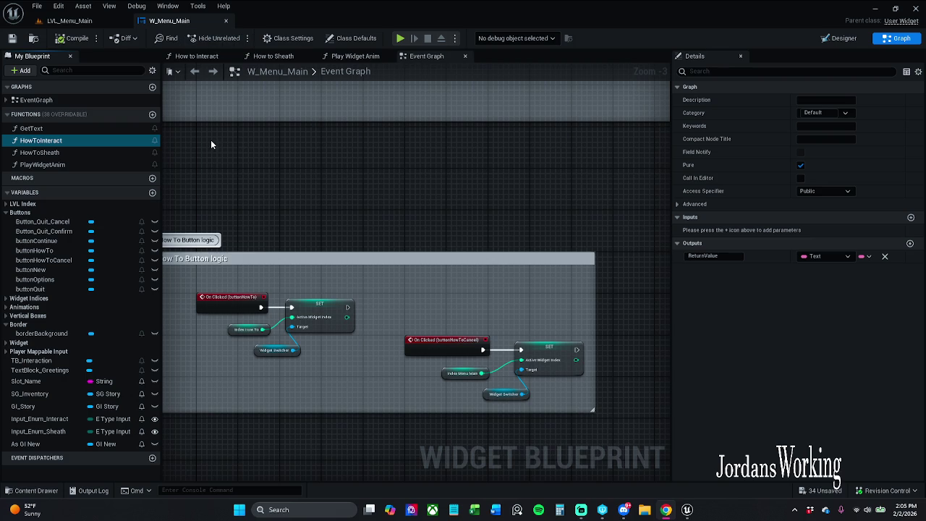
left_click(25, 335)
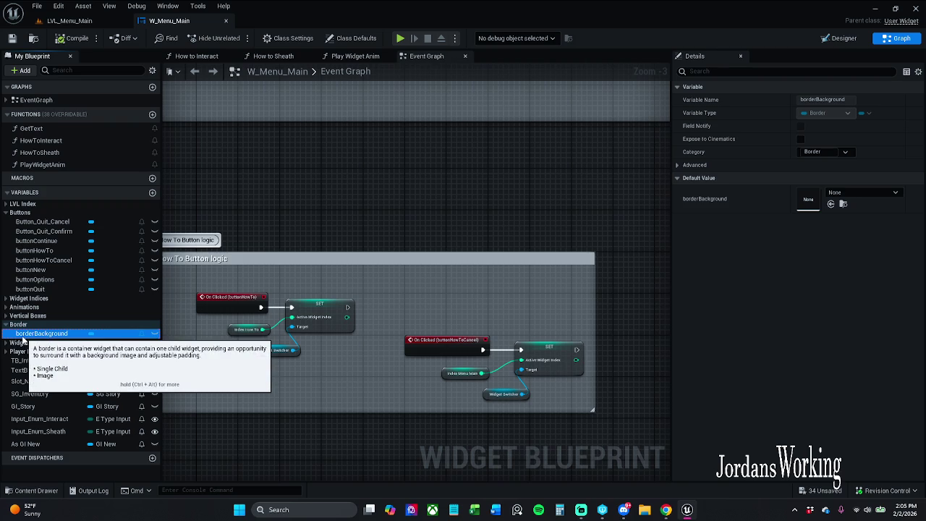
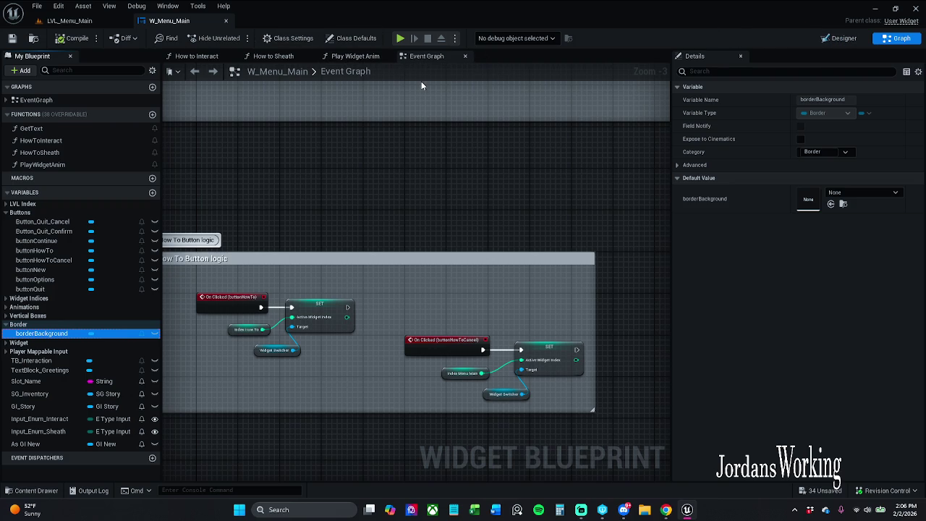
In the How to Interact function graph, run Find References on its entry node
left_click(216, 56)
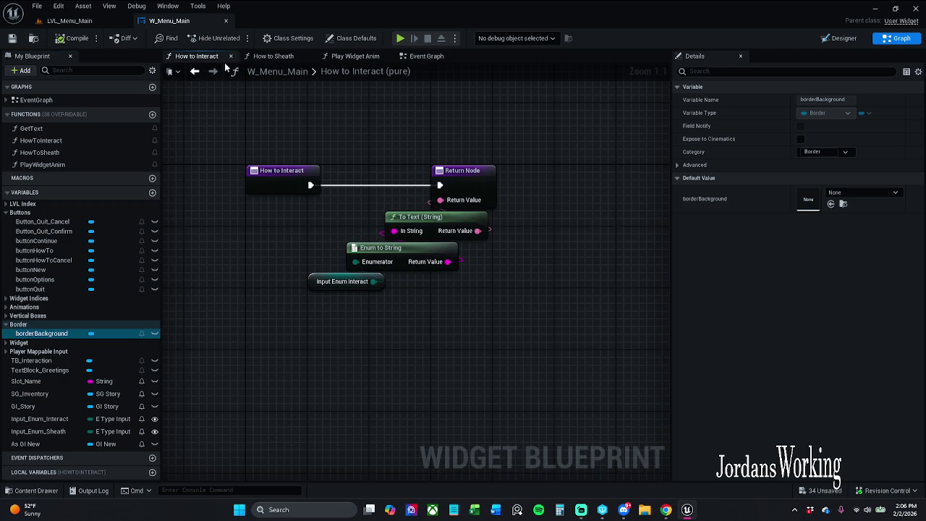
left_click(318, 282)
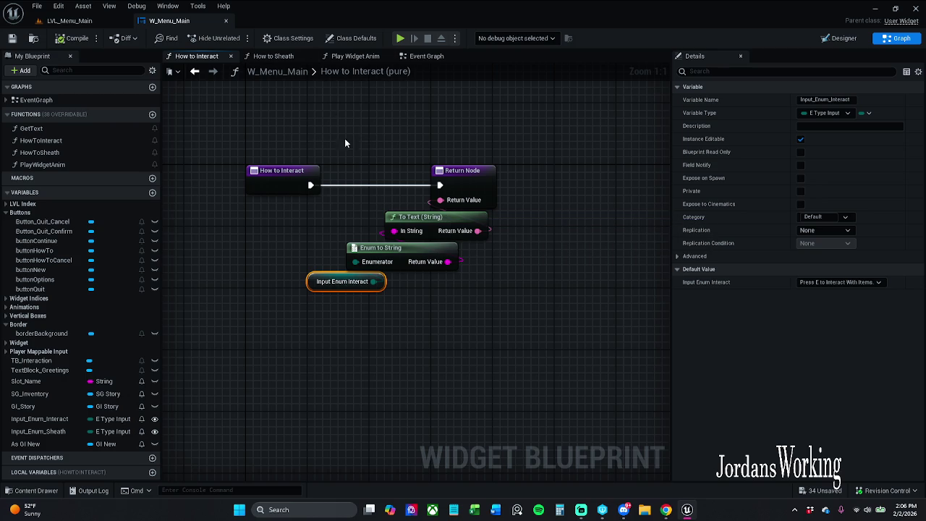
left_click(266, 183)
right_click(265, 182)
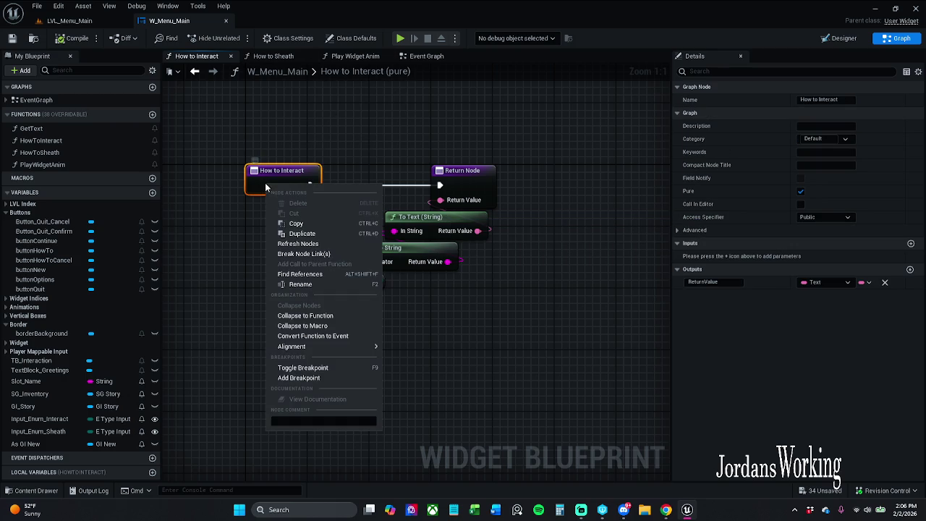
left_click(299, 274)
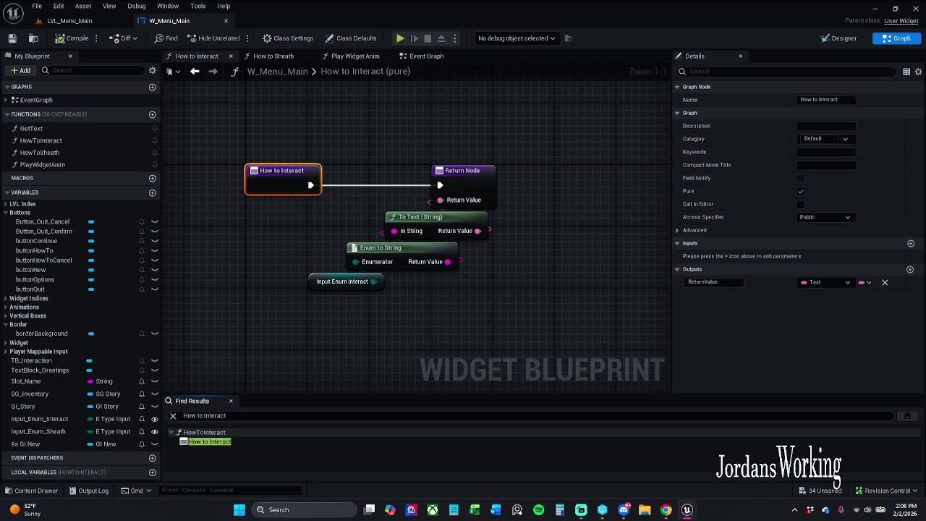
Review the blueprint-wide How to Interact search results, then close both results windows
left_click_drag(327, 108, 447, 61)
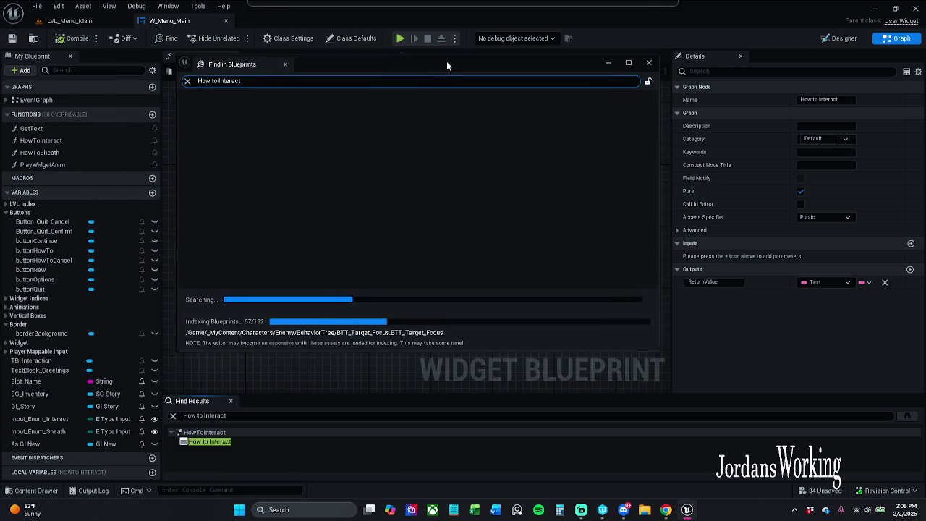
left_click(264, 116)
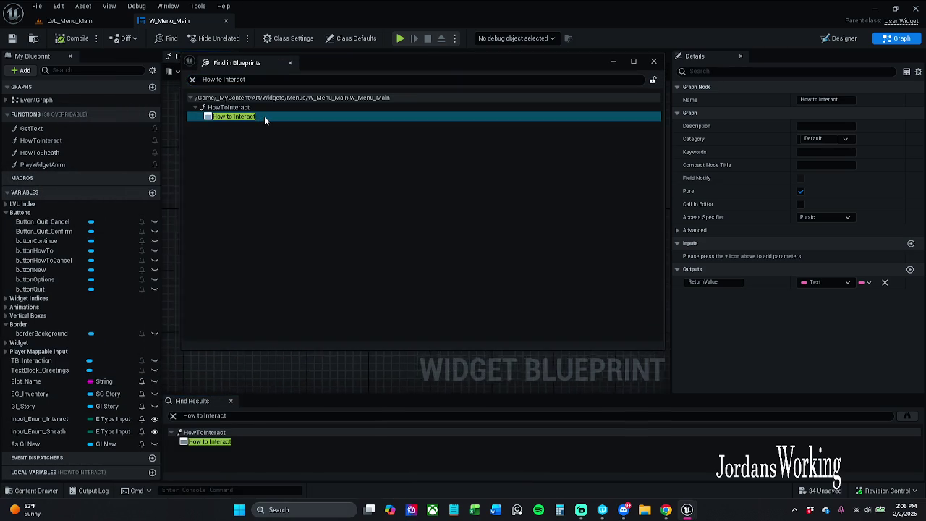
left_click(655, 63)
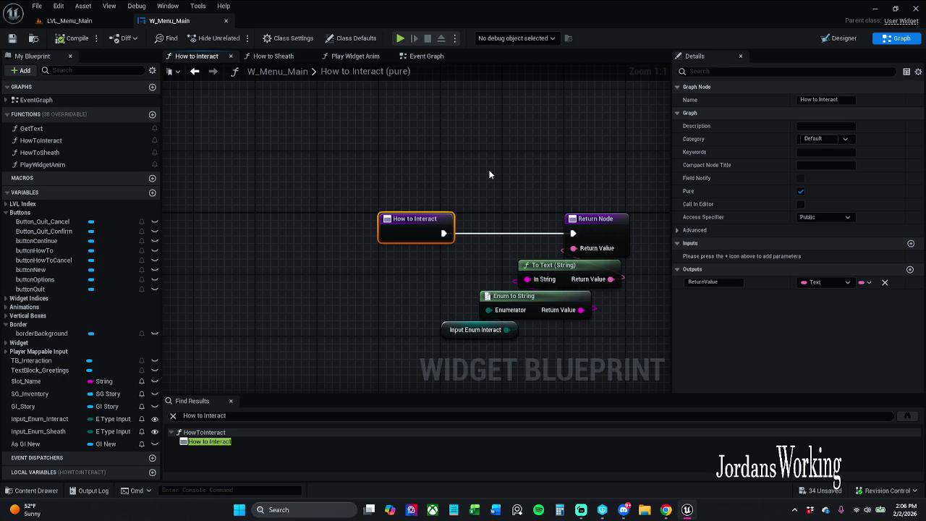
left_click(231, 401)
Rename Input_Enum_Interact to inputInteract and Input_Enum_Sheath to inputSheath
left_click(444, 330)
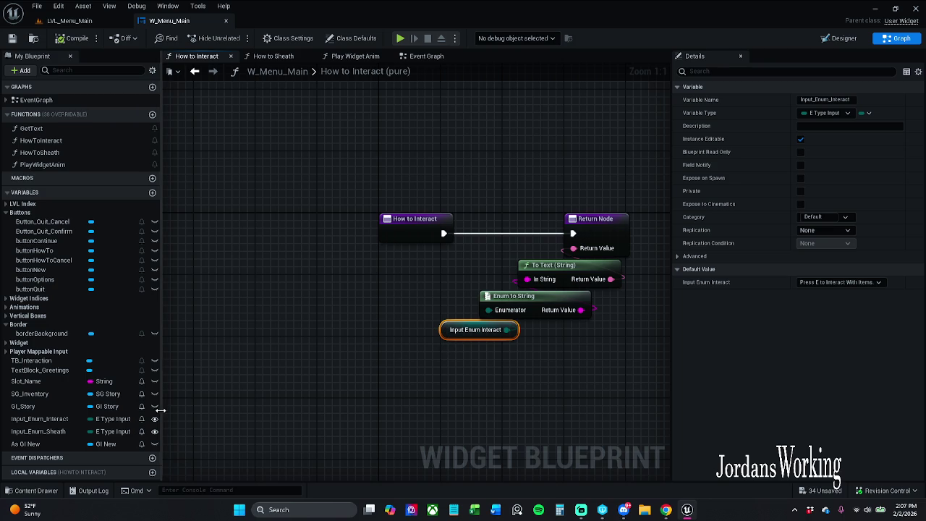
left_click(63, 420)
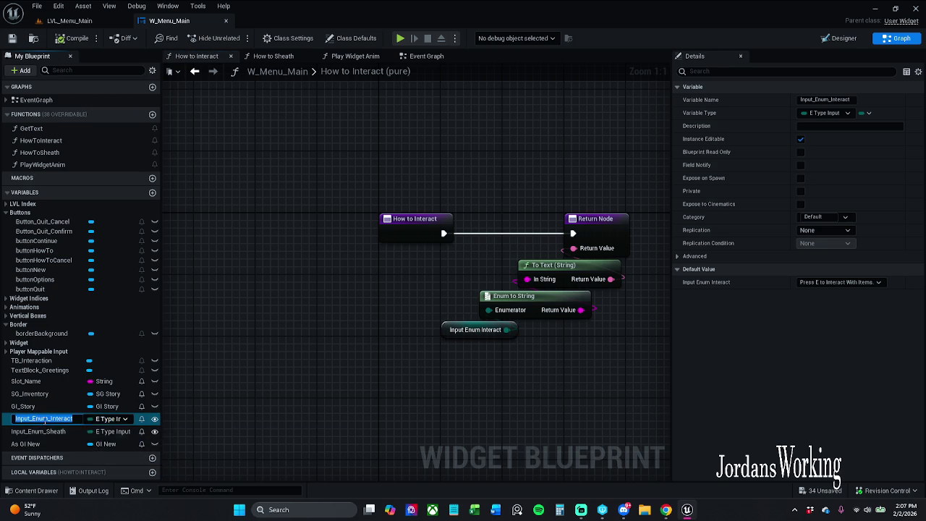
key("F2")
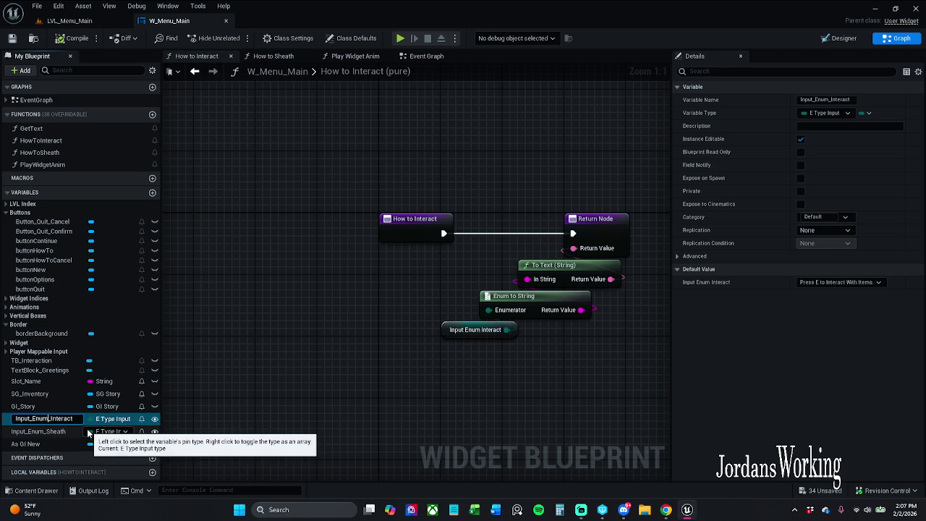
key("Left")
key("Left")
key("Left")
key("BackSpace")
key("BackSpace")
key("BackSpace")
key("BackSpace")
type("i")
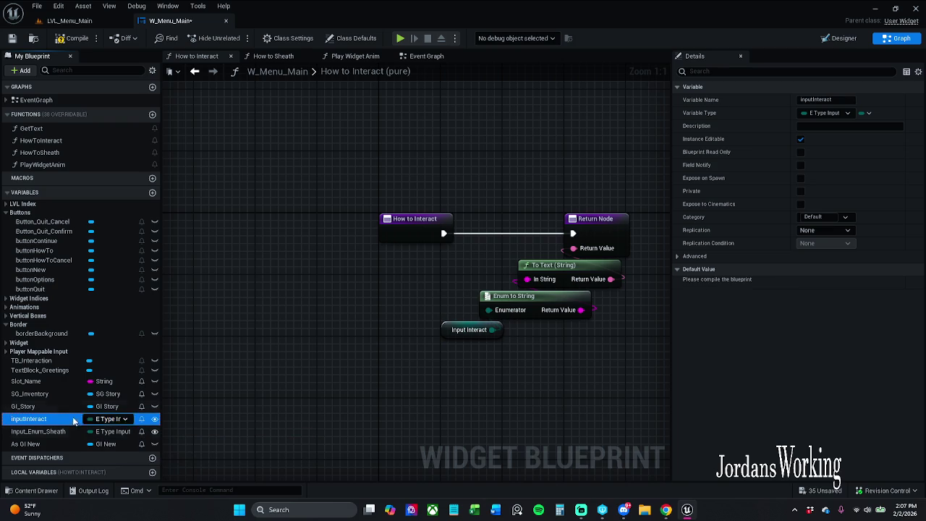
double_click(51, 435)
left_click(55, 437)
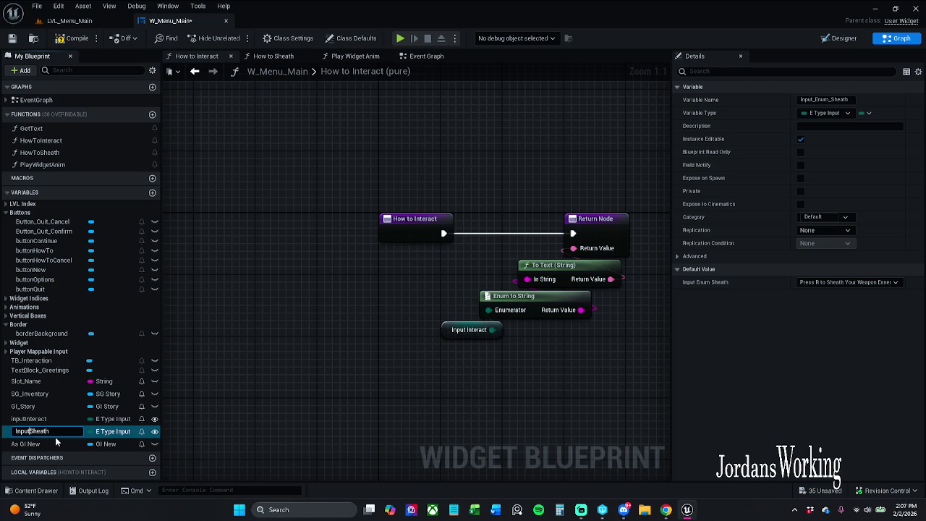
key("BackSpace")
type("i")
key("Return")
Rename the GI New, GI_Story and SG_Inventory variables to giNew, giStory and sgInventory
double_click(56, 442)
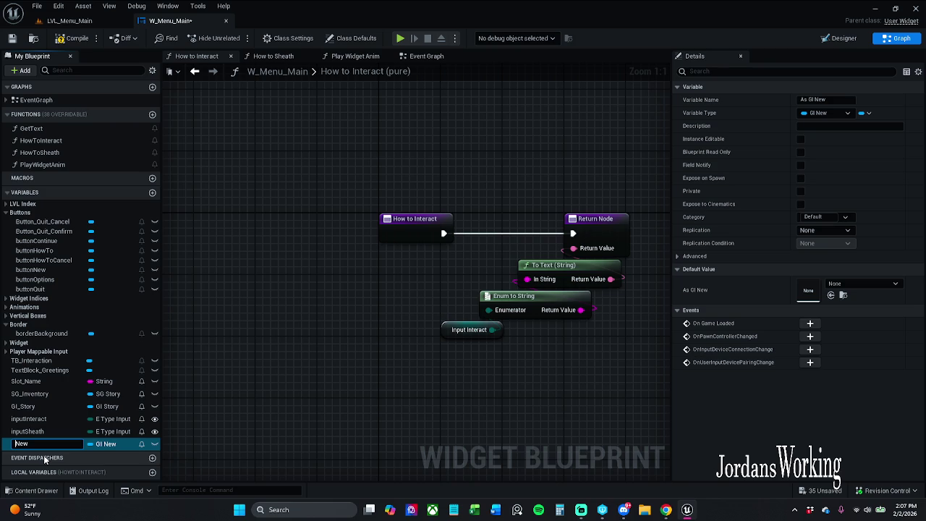
type("gi")
key("Return")
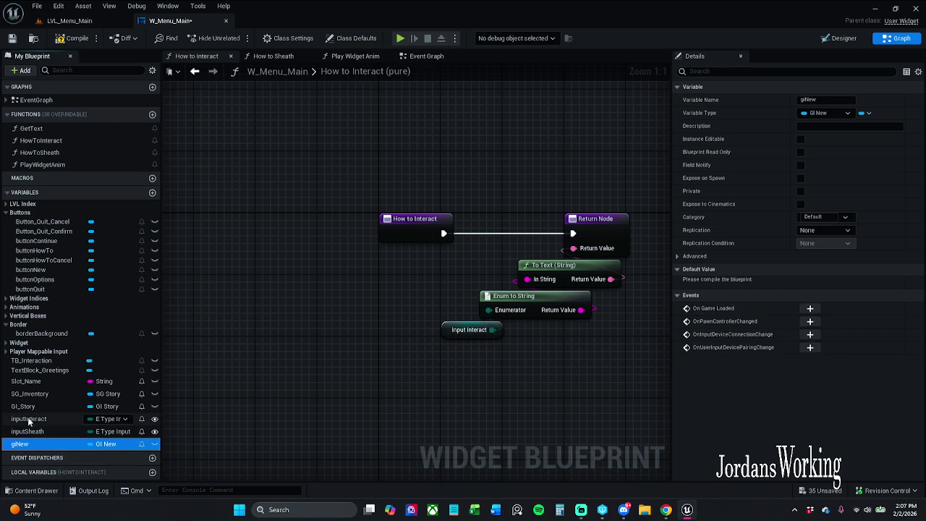
left_click(35, 408)
double_click(35, 407)
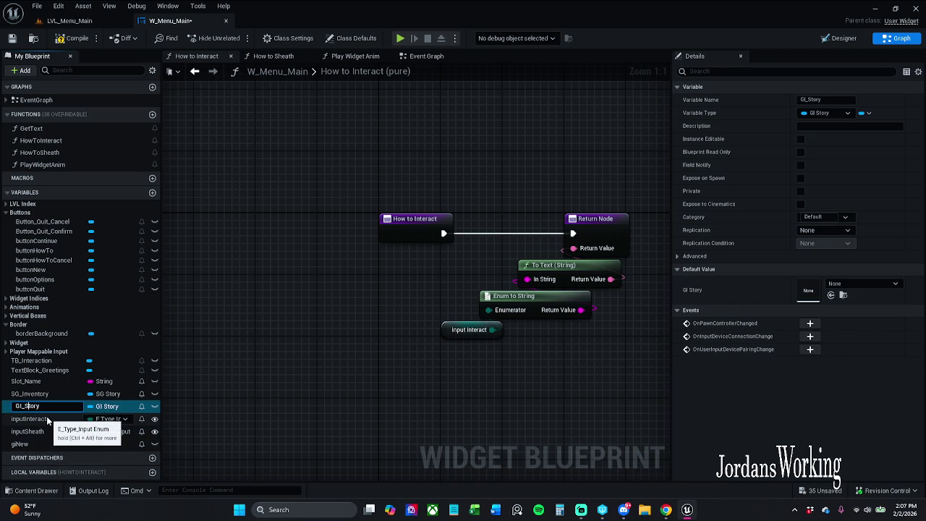
key("Delete")
key("Delete")
key("Return")
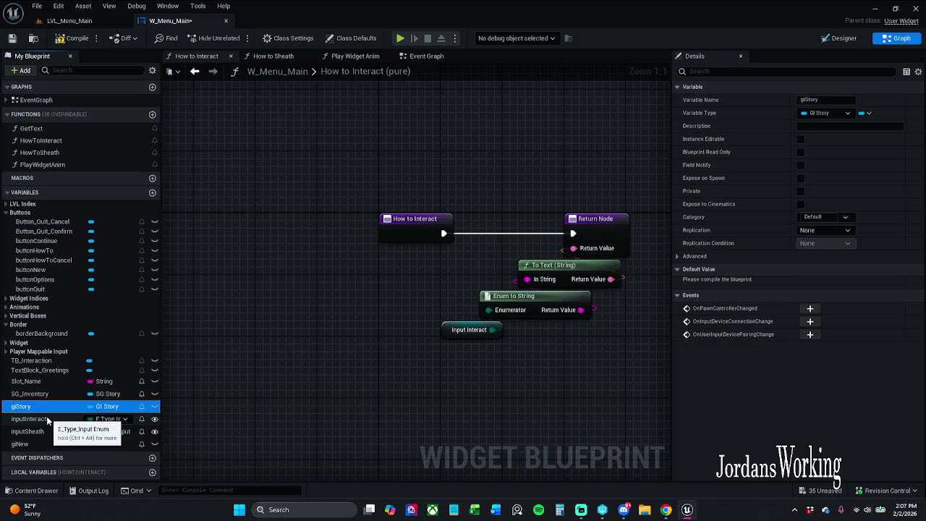
double_click(29, 394)
left_click(26, 394)
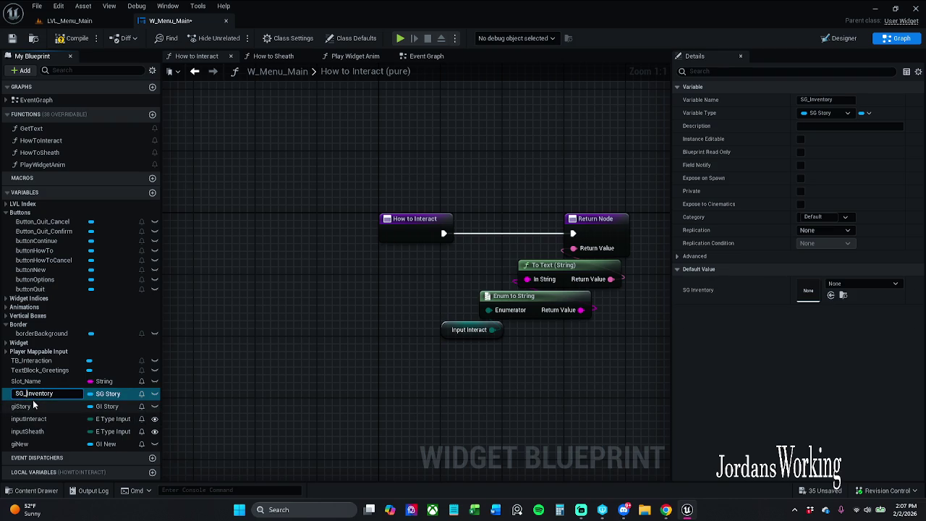
type("sg")
key("Return")
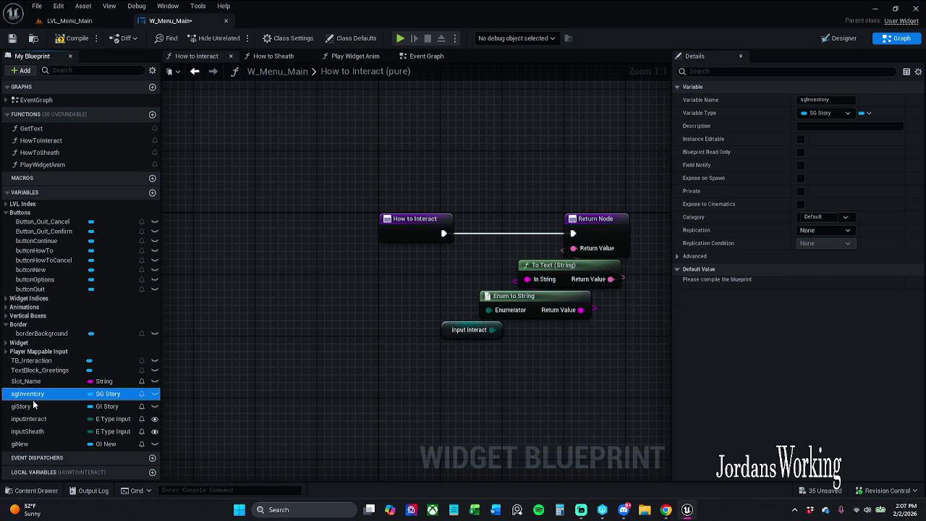
Rename the Slot_Name variable to slotName
double_click(30, 382)
left_click(31, 381)
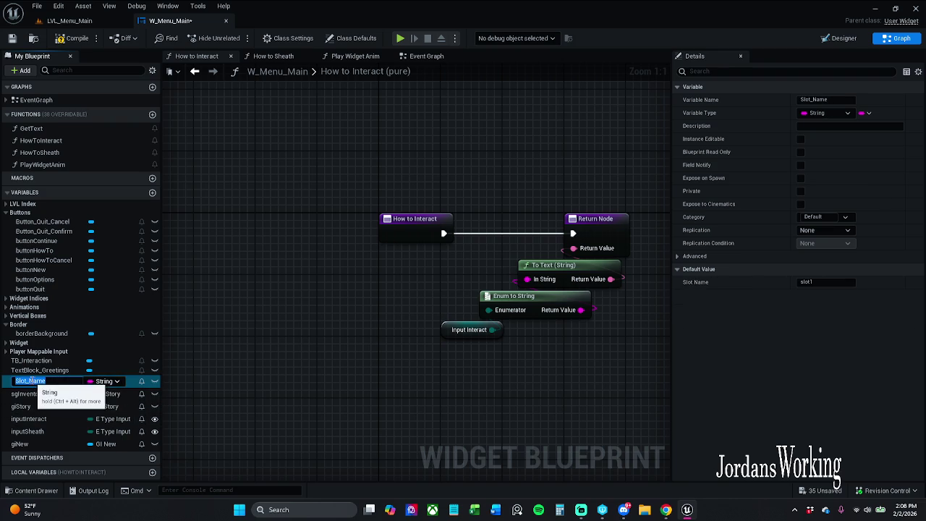
key("BackSpace")
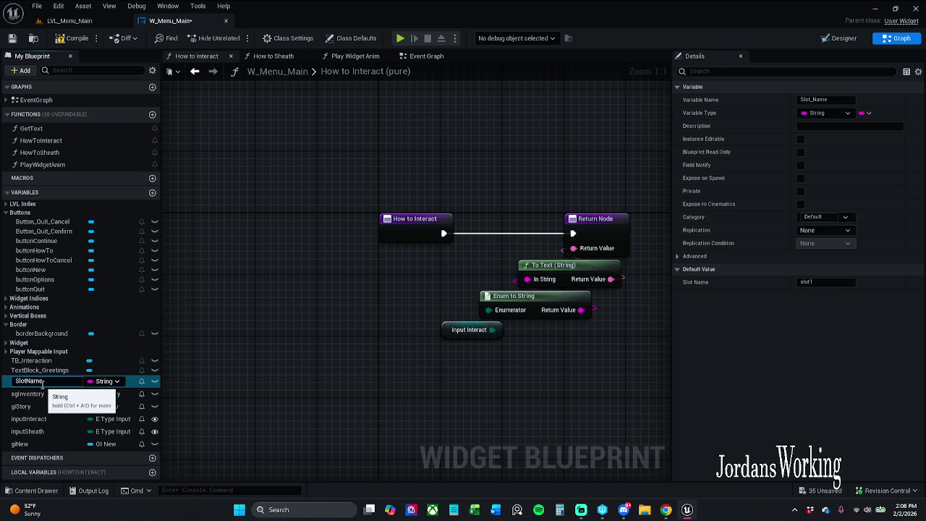
key("BackSpace")
key("BackSpace")
key("BackSpace")
type("slot")
key("Return")
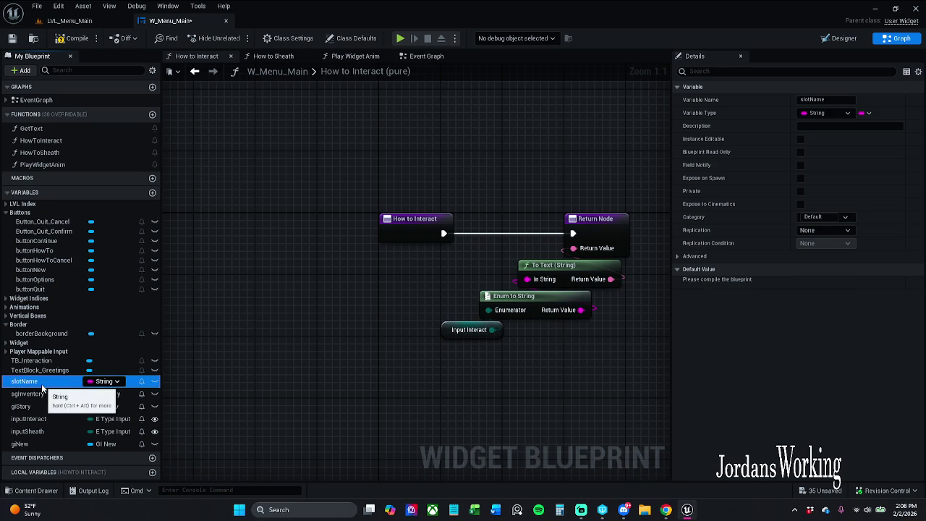
Save the W_Menu_Main widget blueprint
left_click(47, 369)
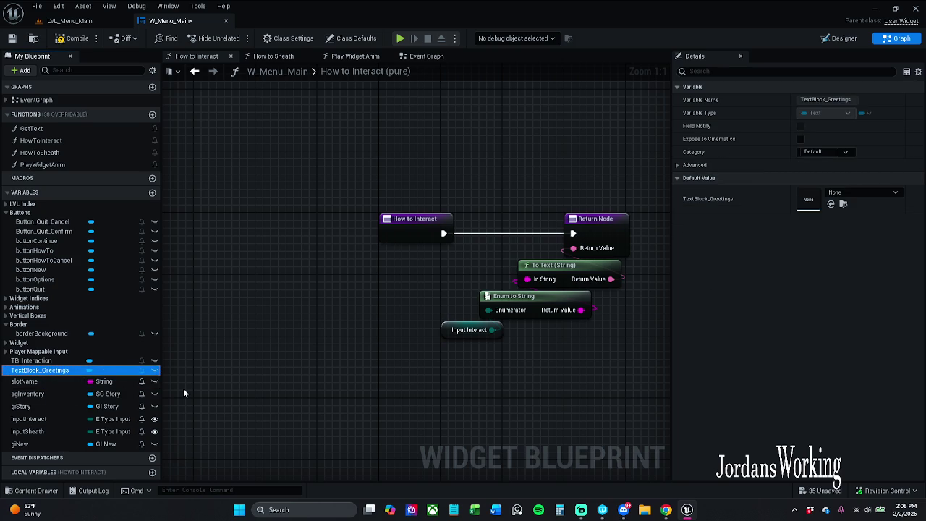
left_click(11, 38)
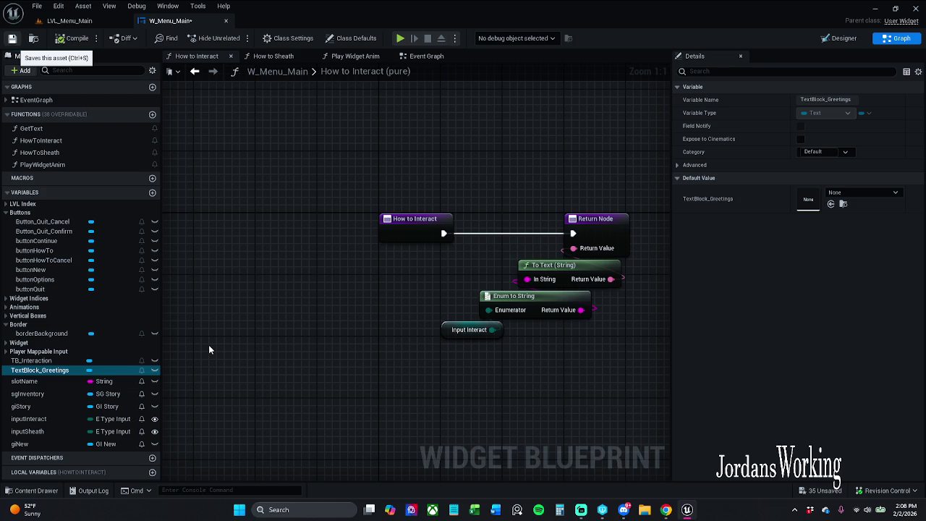
key("ctrl+s")
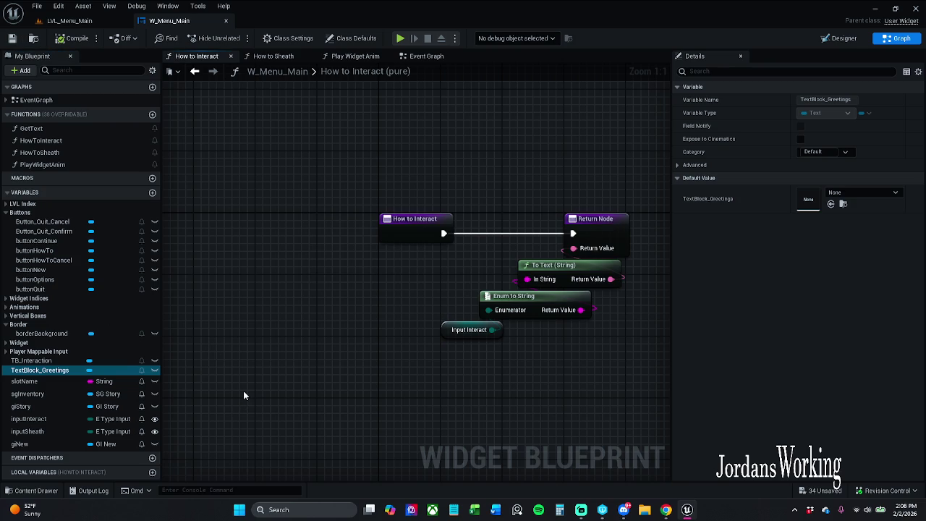
Look over the Event Graph and How to Sheath graph, then switch W_Menu_Main to the Designer canvas
left_click_drag(416, 297, 448, 348)
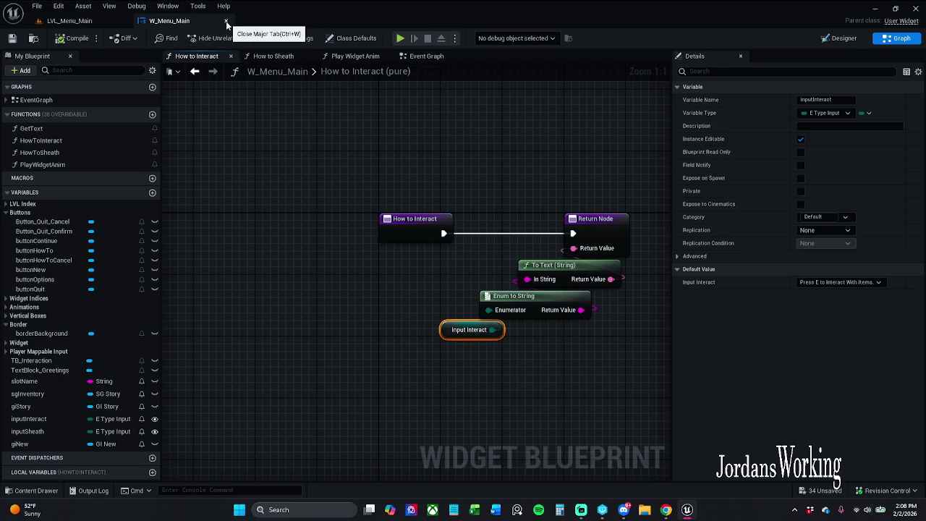
left_click(429, 57)
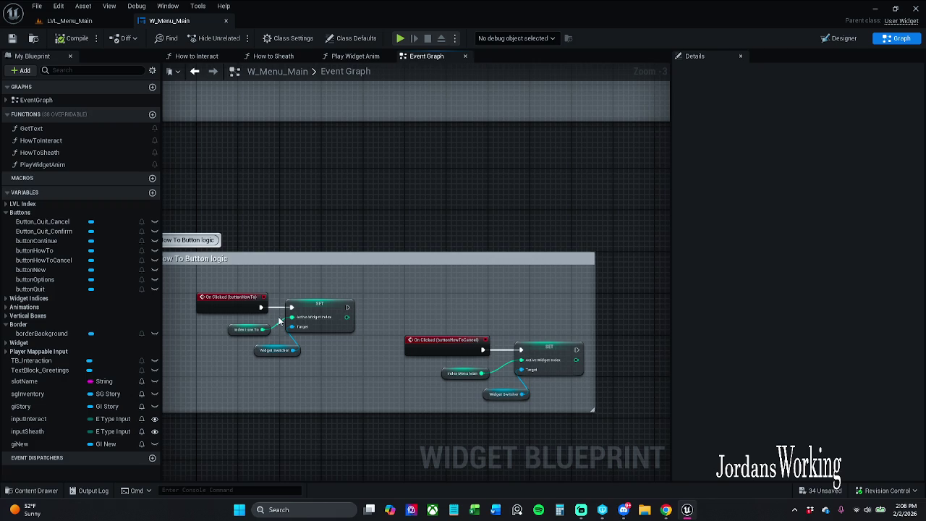
left_click(192, 61)
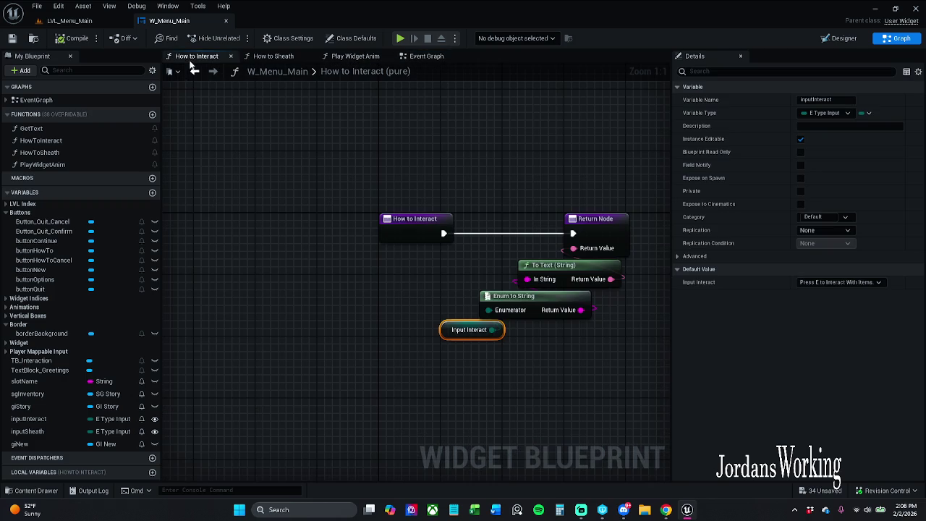
left_click(420, 57)
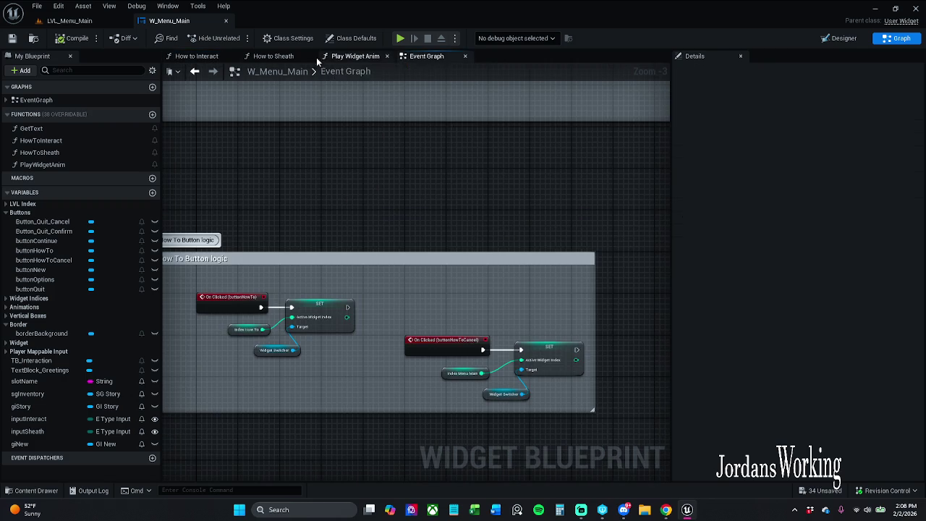
left_click(282, 57)
left_click(379, 316)
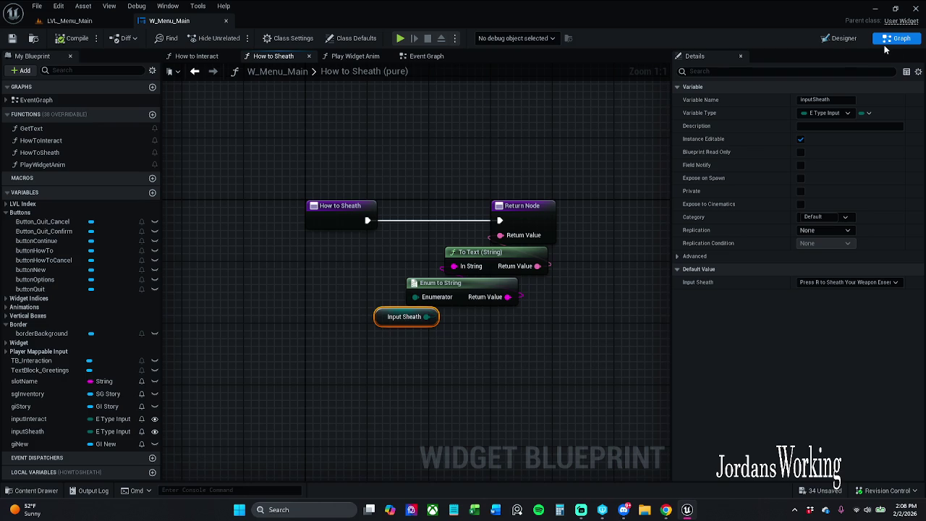
left_click(845, 39)
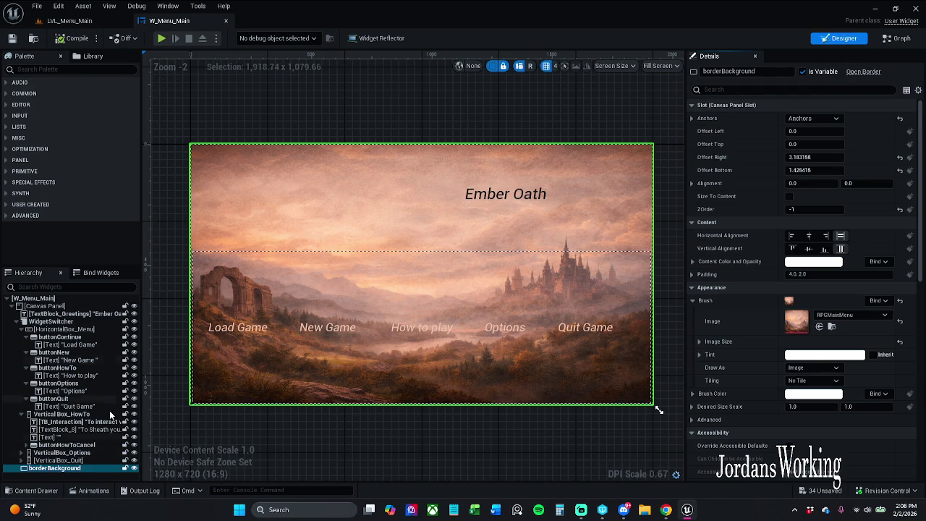
On the How To screen, check both instruction texts' padding of 10 and save
left_click(90, 447)
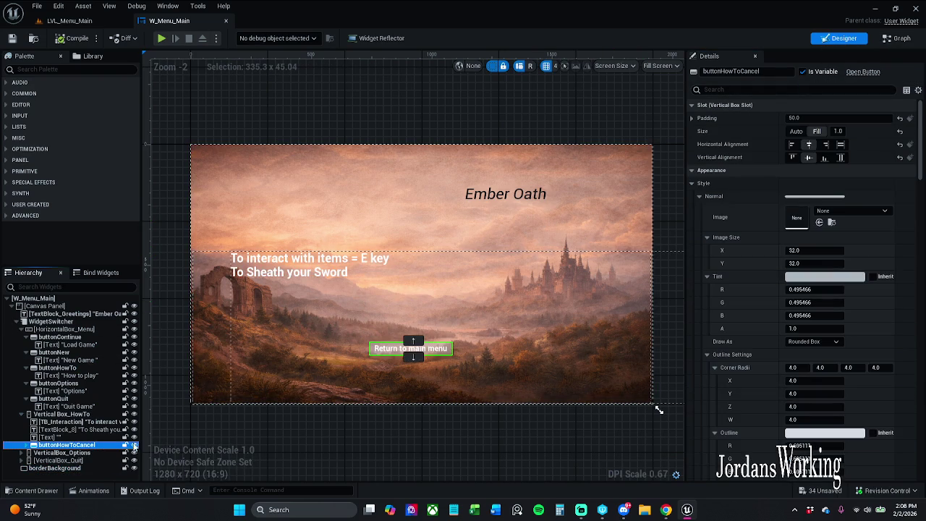
left_click(290, 261)
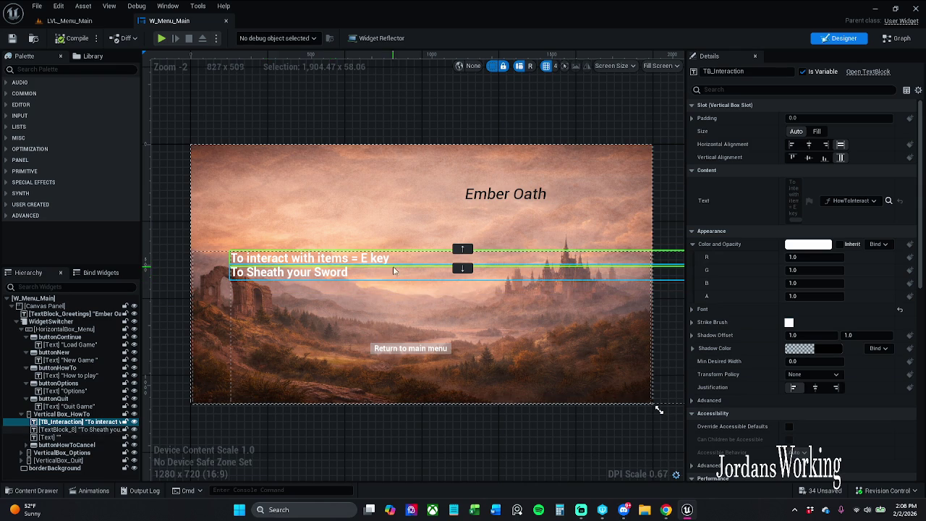
left_click(820, 118)
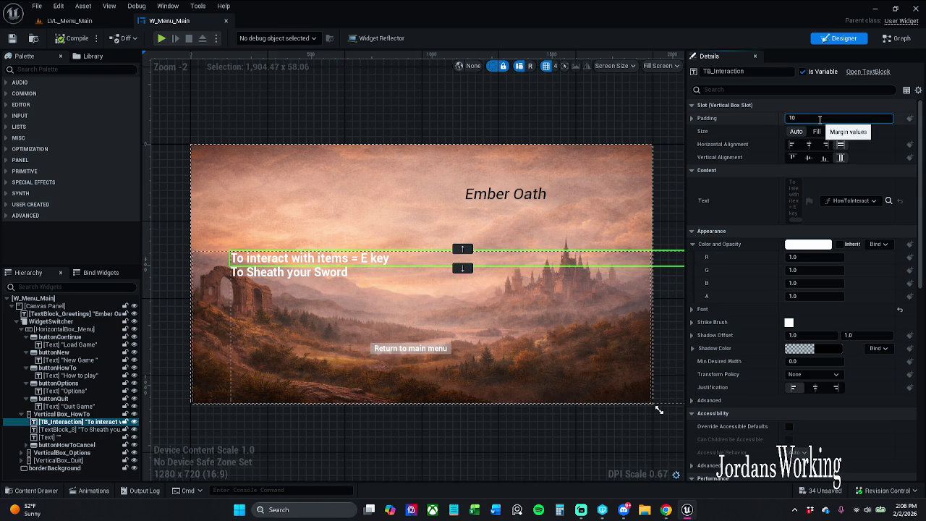
key("Return")
left_click(253, 278)
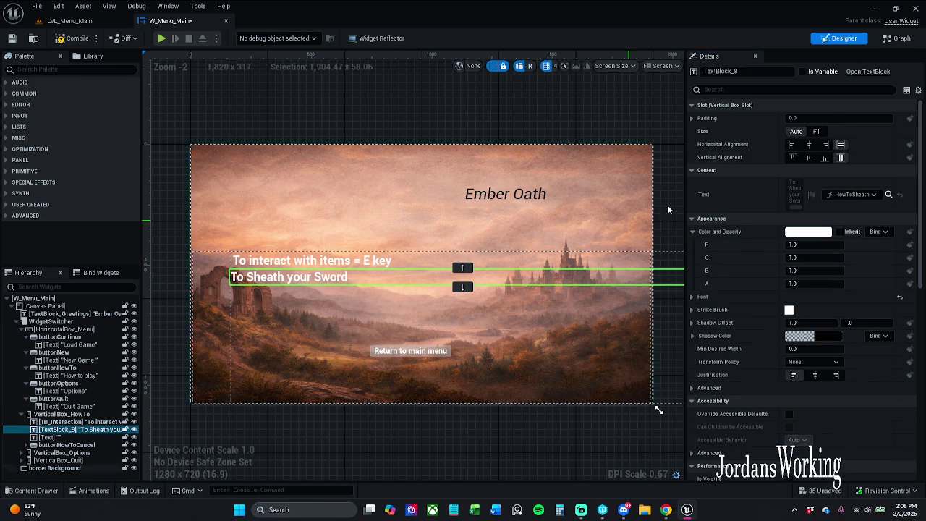
left_click(852, 119)
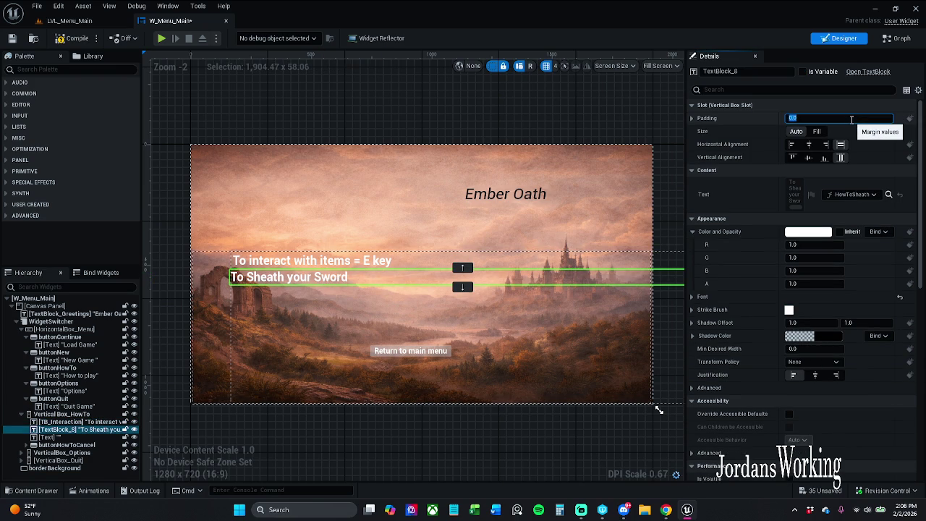
type("10")
key("Return")
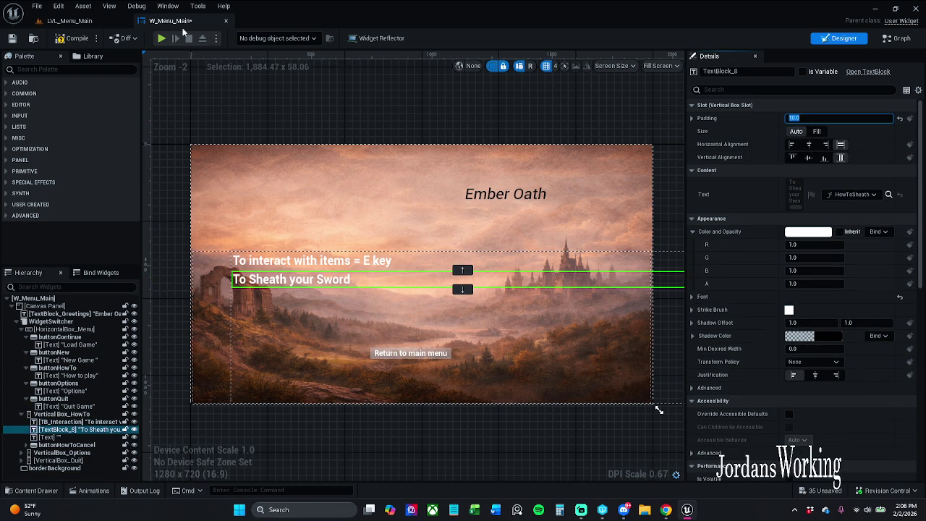
left_click(10, 39)
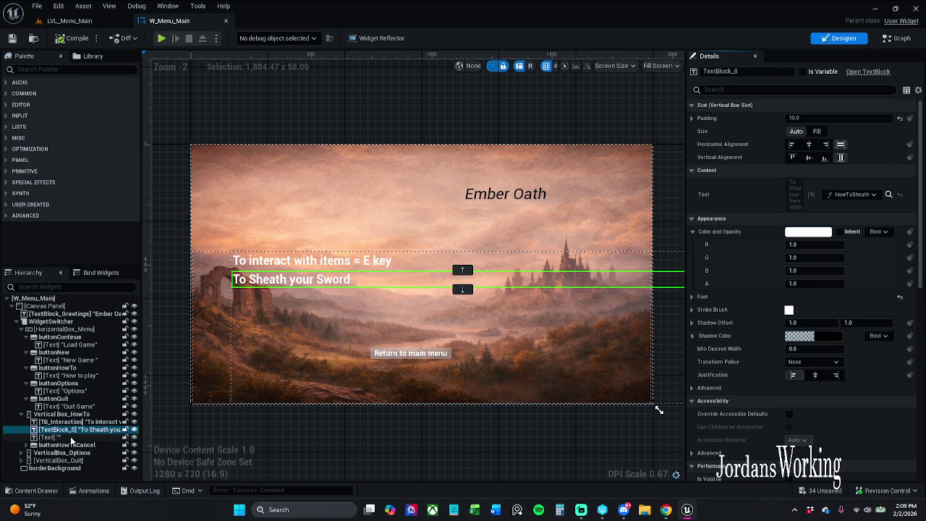
Rename the interaction text block to tbInteract
left_click(66, 422)
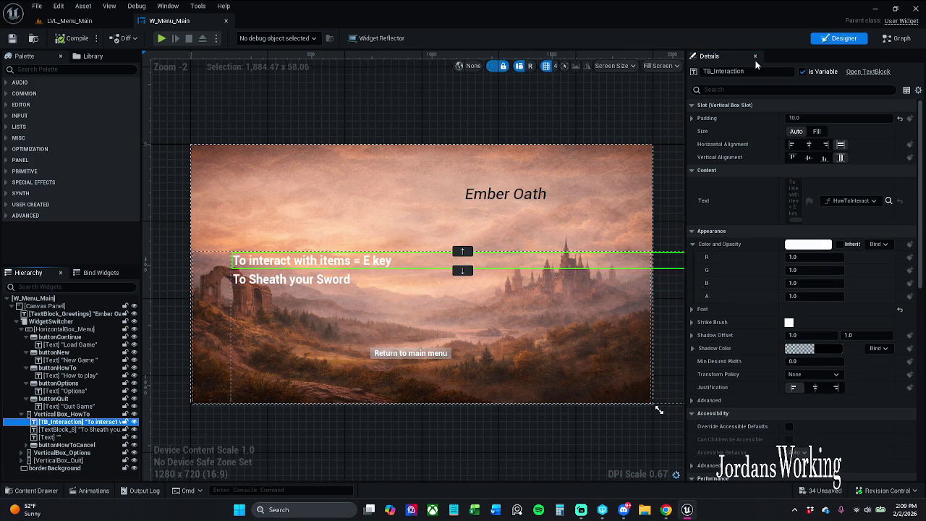
left_click(716, 72)
key("Home")
key("Delete")
key("Delete")
key("Delete")
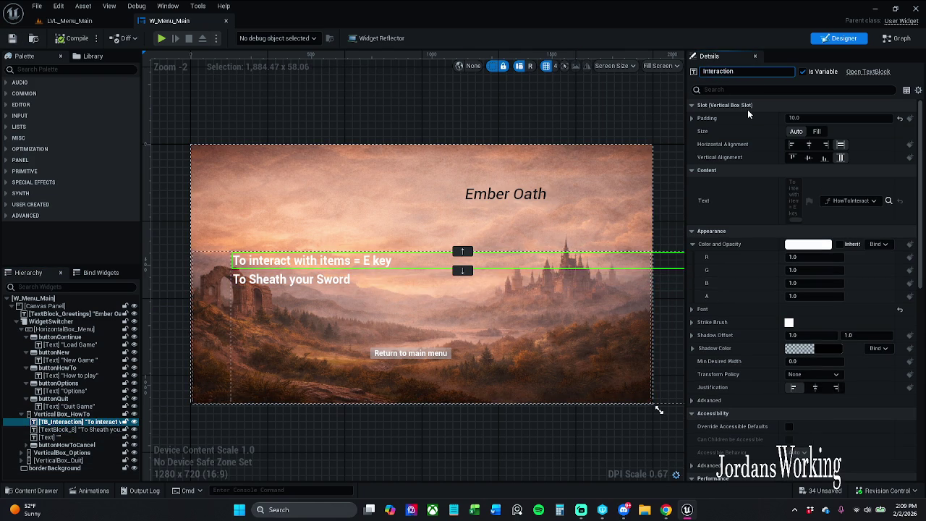
type("tb")
key("Return")
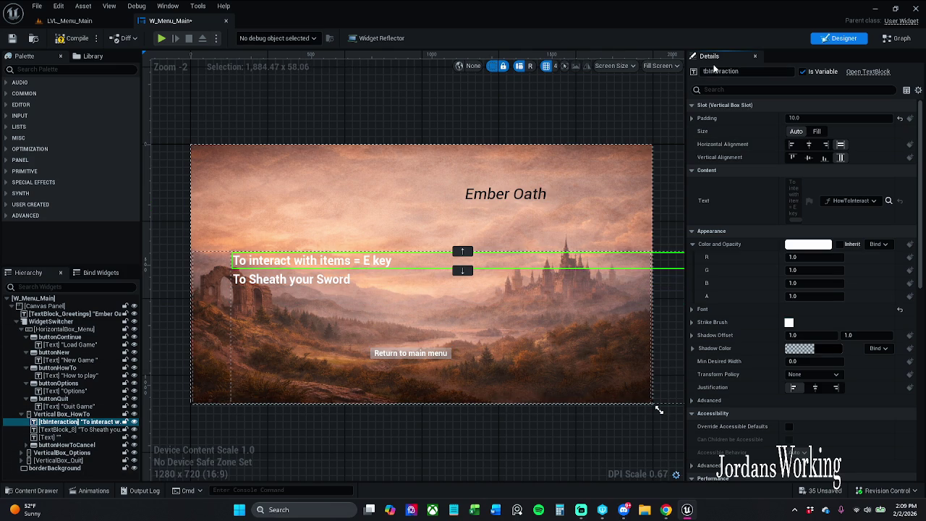
left_click(755, 72)
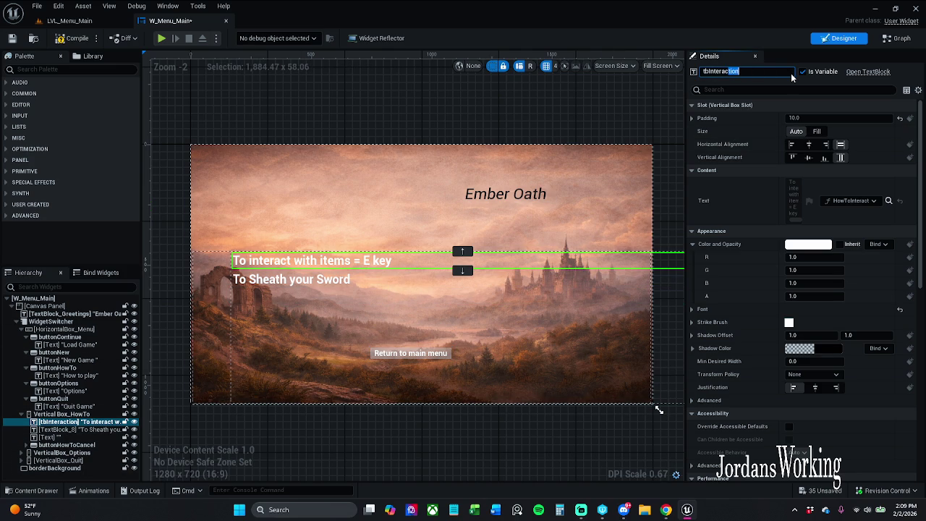
key("BackSpace")
key("Return")
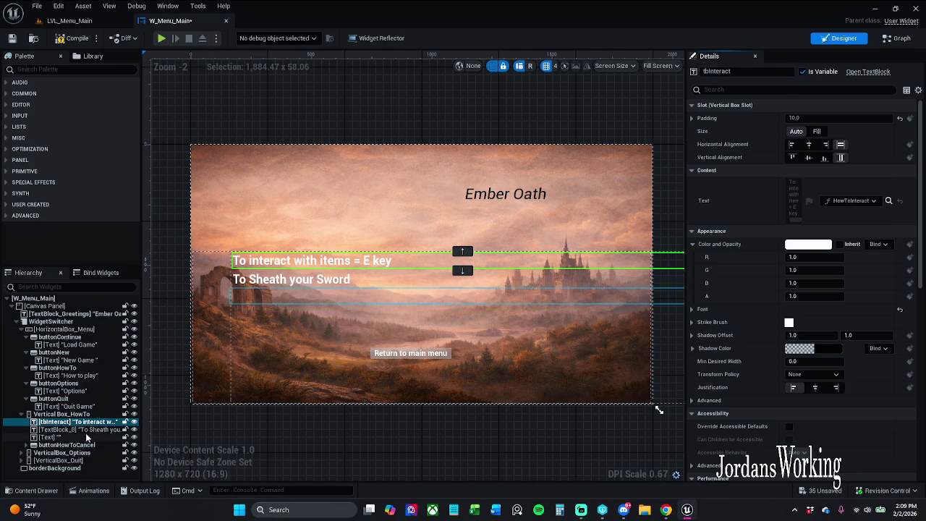
Rename the To Sheath your Sword text block to tbSheath
left_click(86, 429)
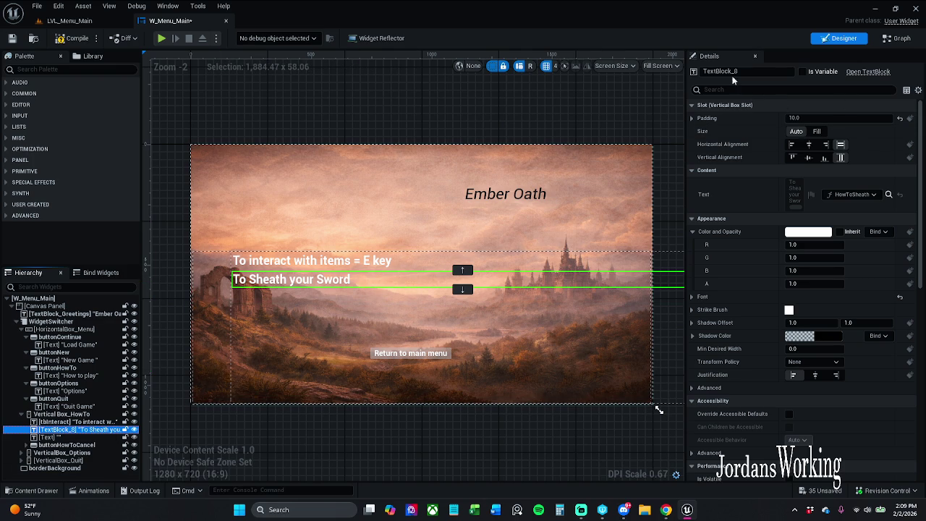
left_click(757, 71)
type("tbSheath")
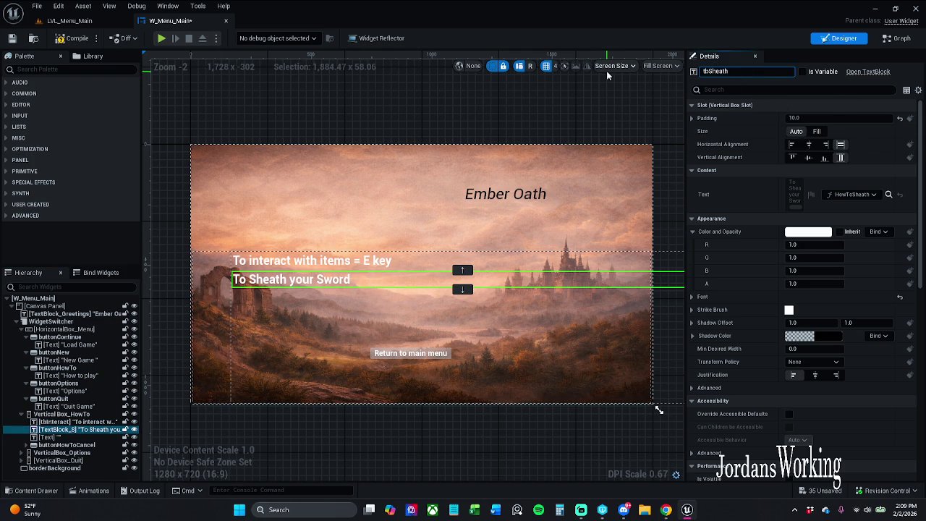
key("Return")
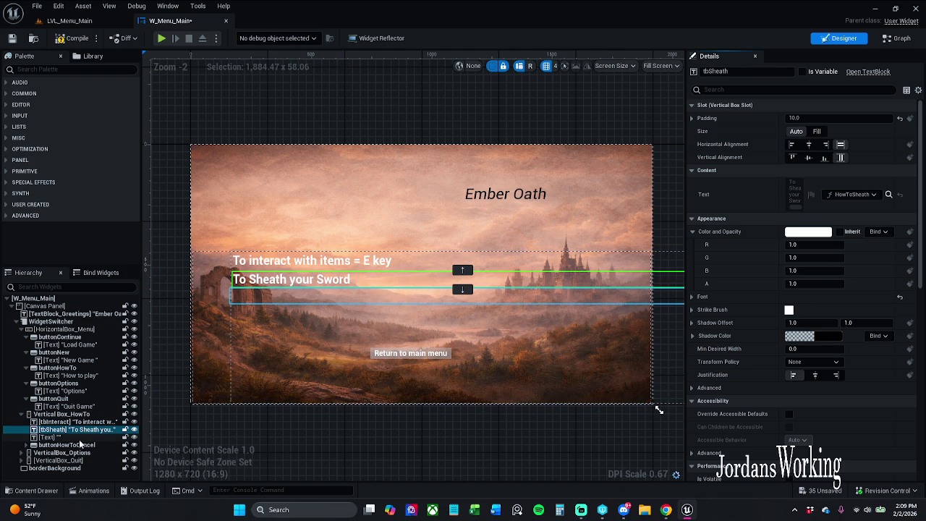
Set padding to 5 on tbSheath and tbInteract, then save W_Menu_Main
left_click(844, 118)
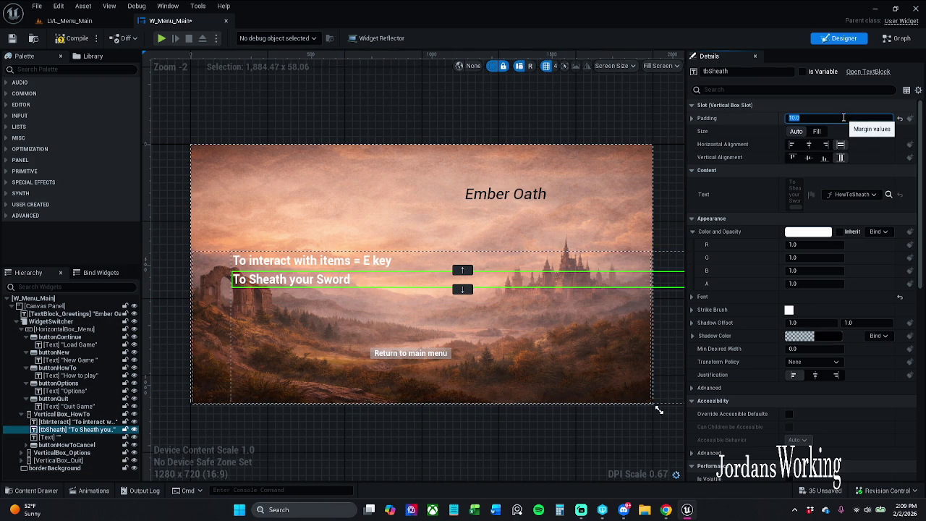
type("5")
key("Return")
left_click(521, 261)
left_click(821, 117)
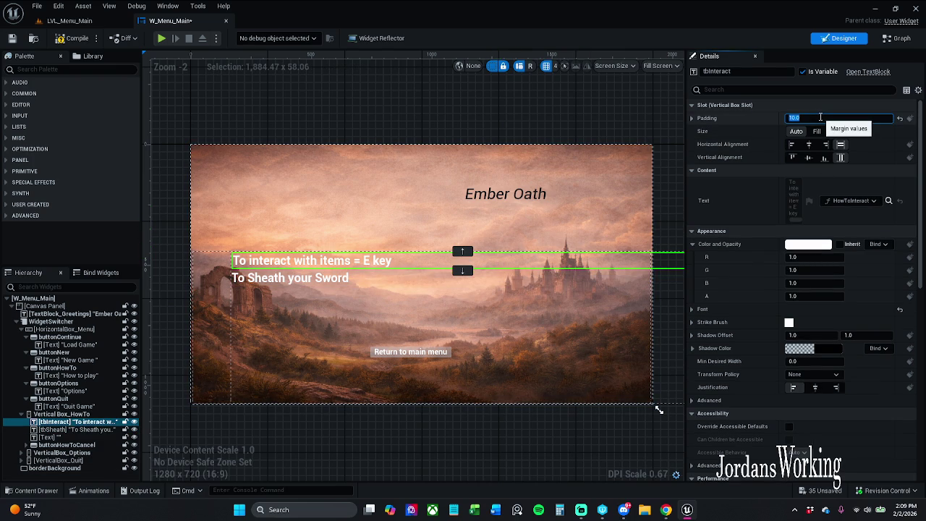
type("5")
key("Return")
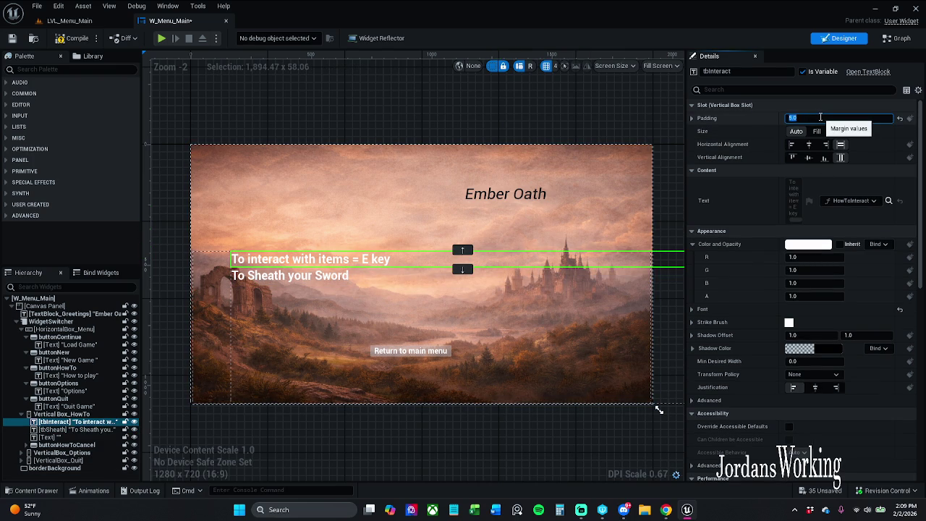
left_click(33, 38)
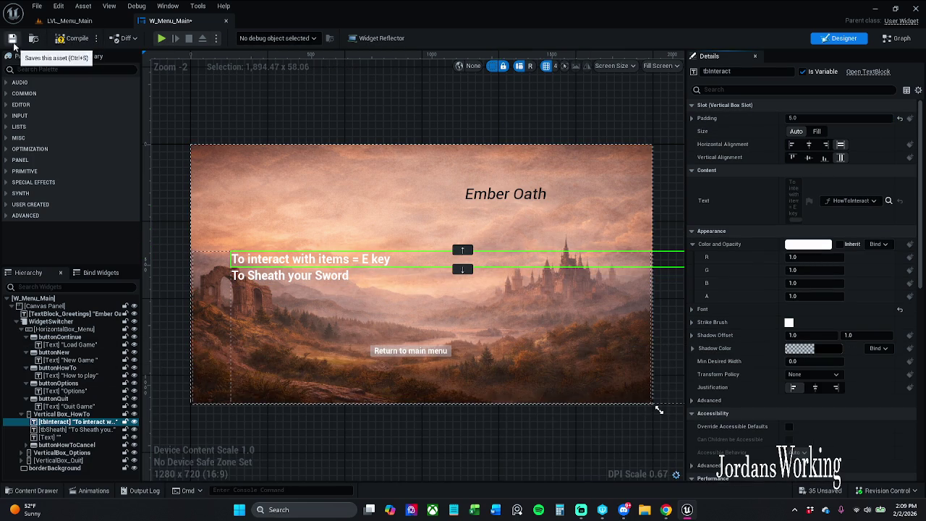
left_click(13, 40)
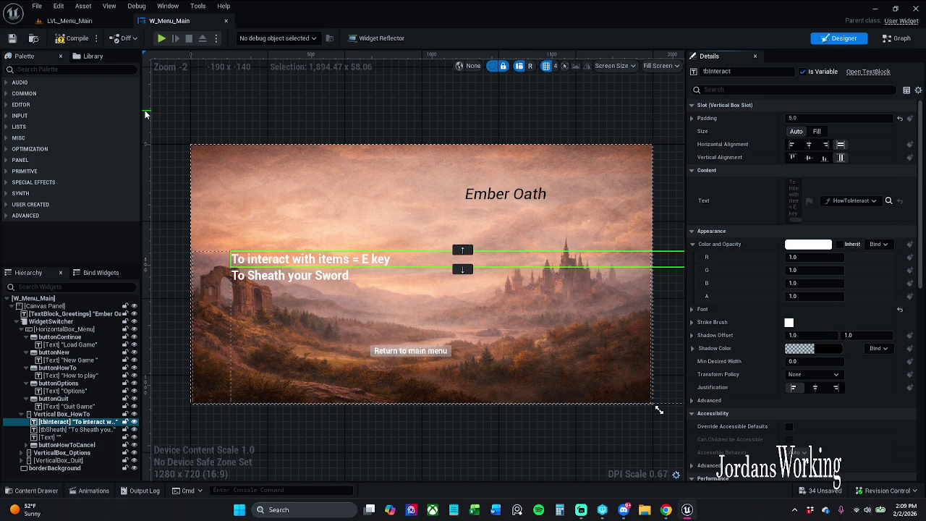
Check the tbSheath and tbInteract settings, then compile the widget blueprint
left_click(324, 278)
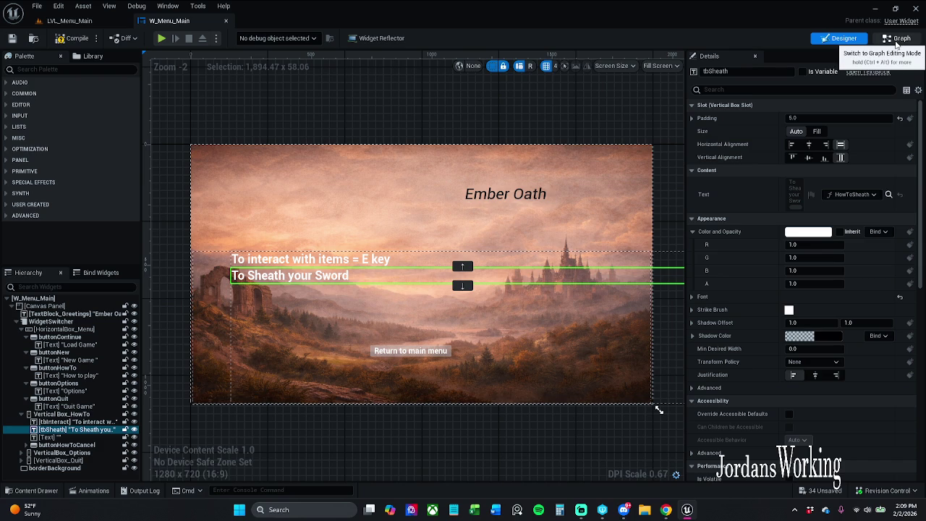
left_click(428, 262)
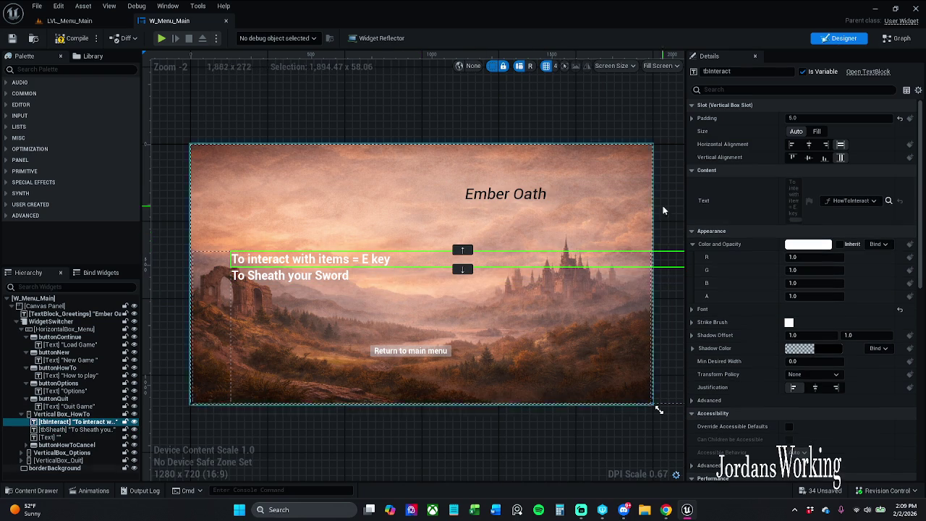
left_click(897, 38)
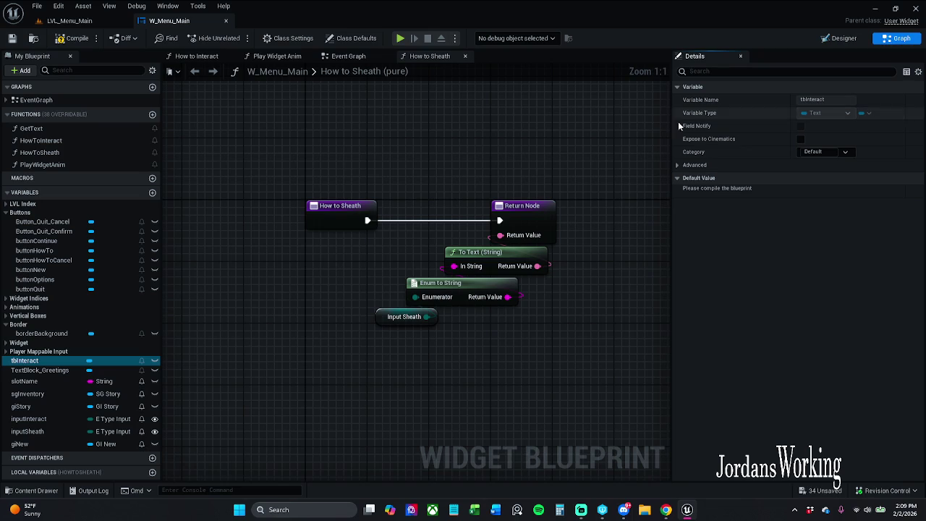
left_click(74, 38)
Play LVL_Menu_Main, view How to play, return to the main menu, and stop play
left_click(70, 20)
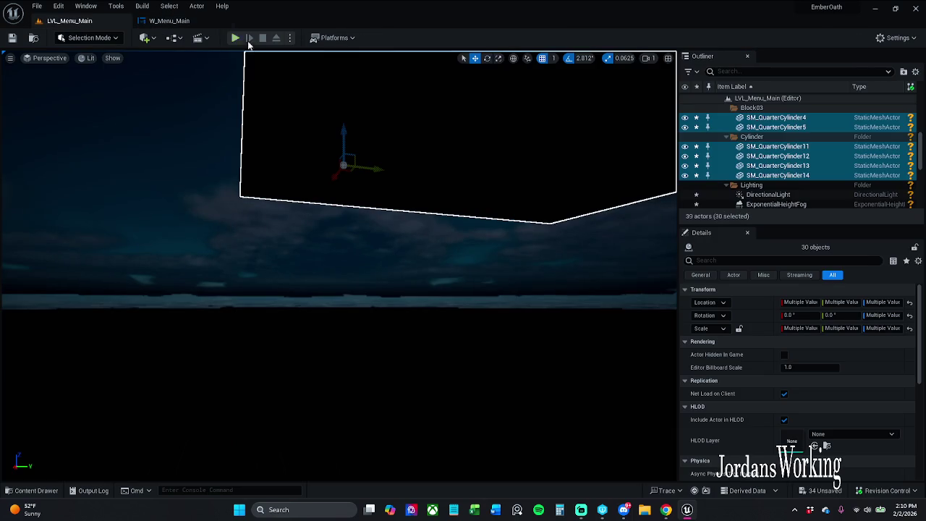
left_click(235, 38)
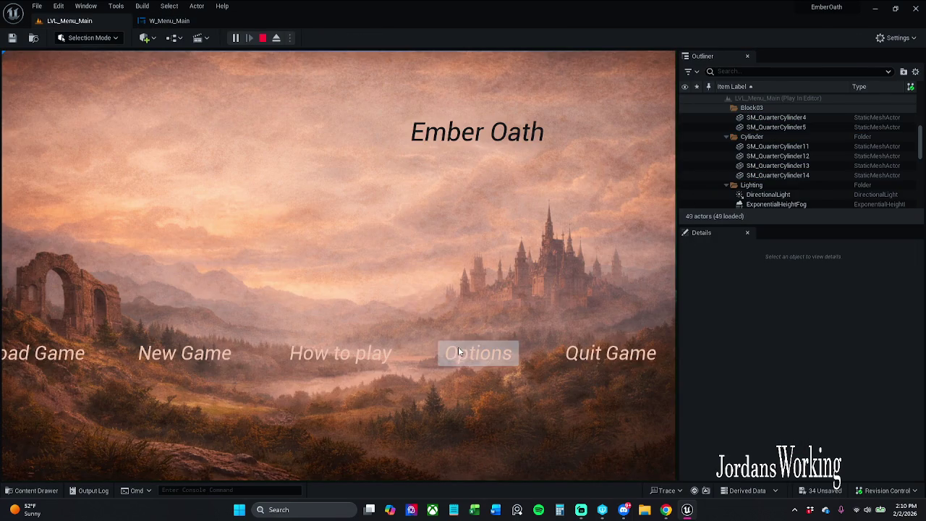
left_click(344, 366)
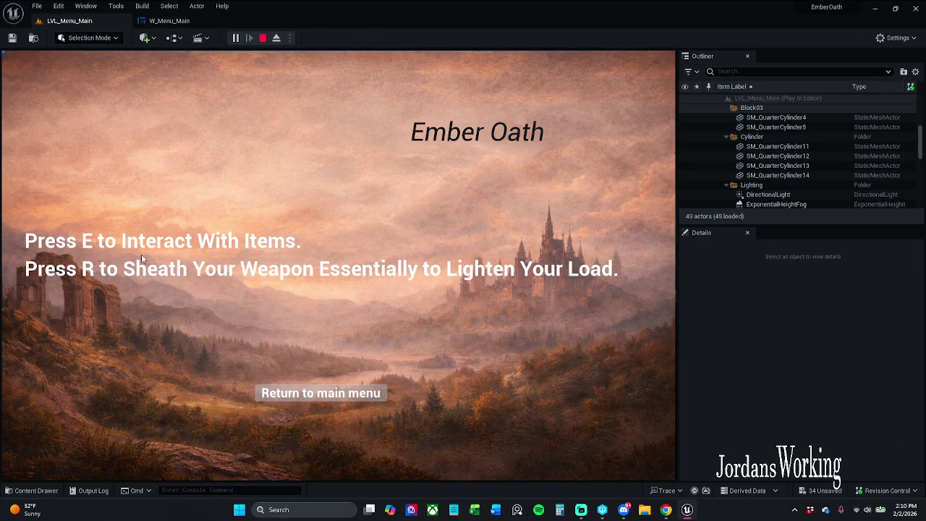
left_click(328, 391)
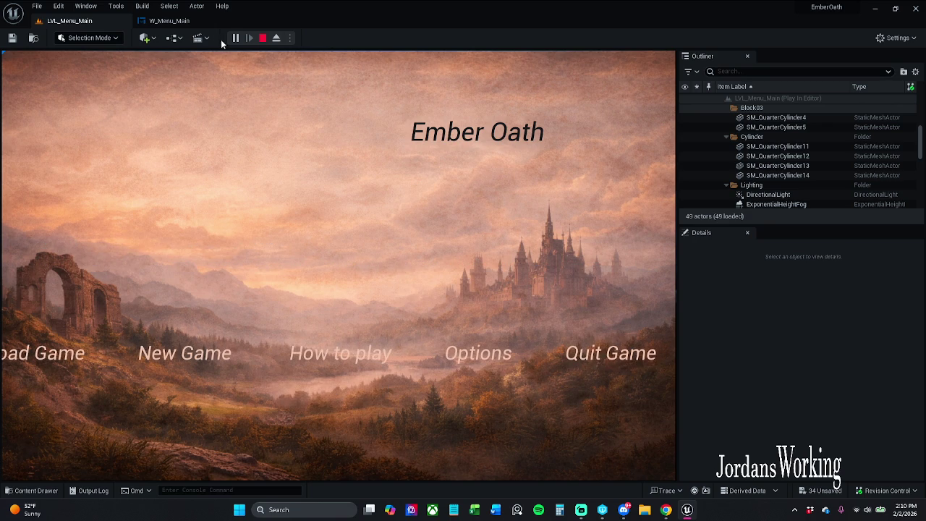
left_click(262, 38)
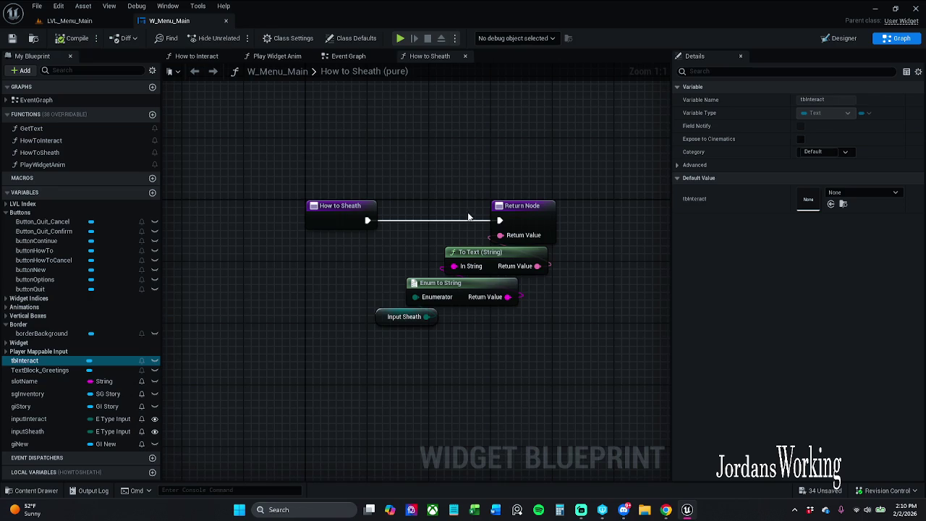
Browse the Content Drawer to _MyContent > Blueprints > Enumerations and open E_Type_Input
left_click(32, 491)
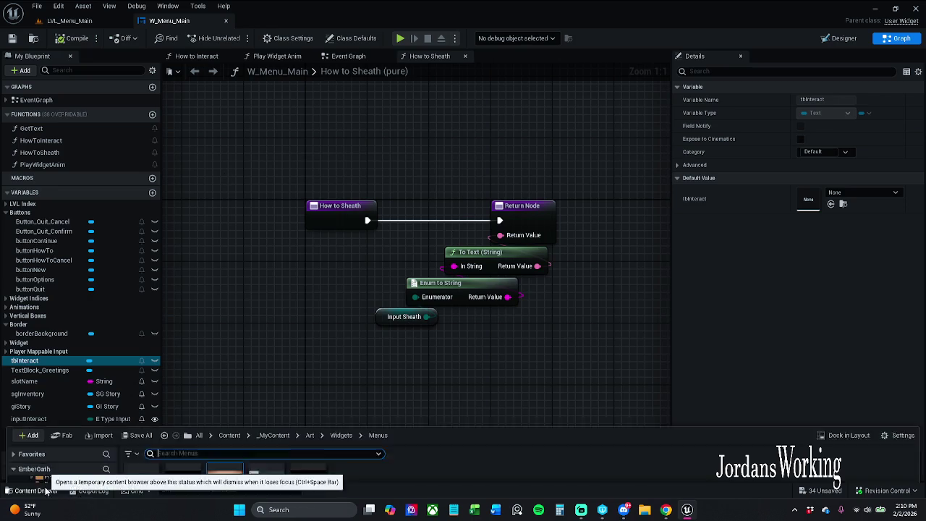
left_click(272, 353)
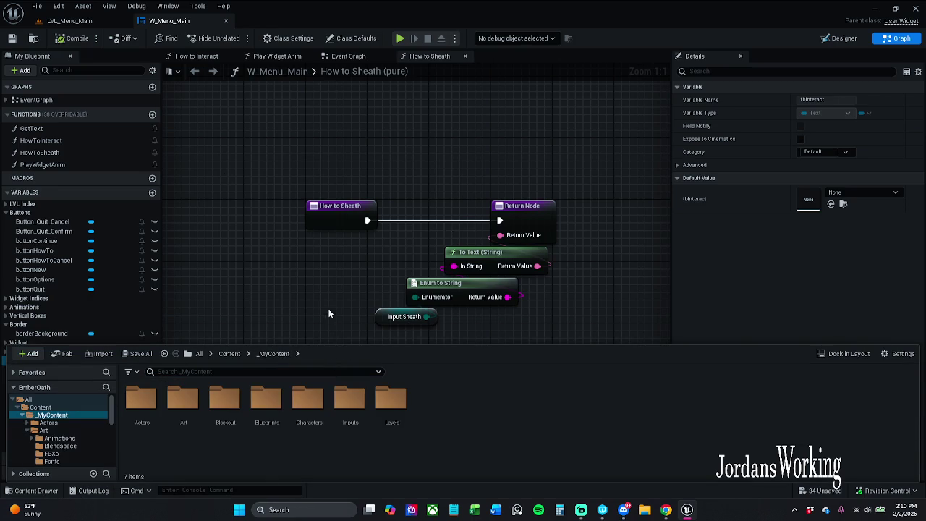
left_click(392, 323)
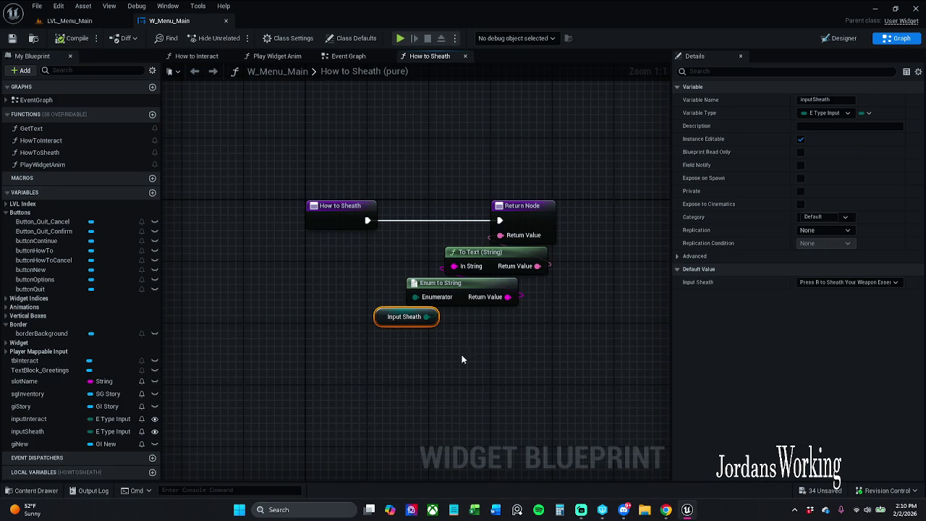
left_click(29, 490)
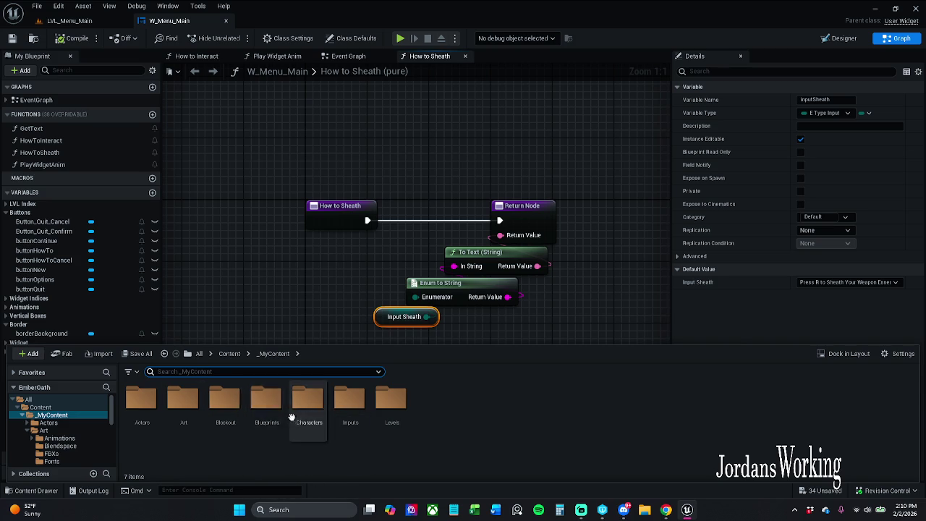
double_click(266, 414)
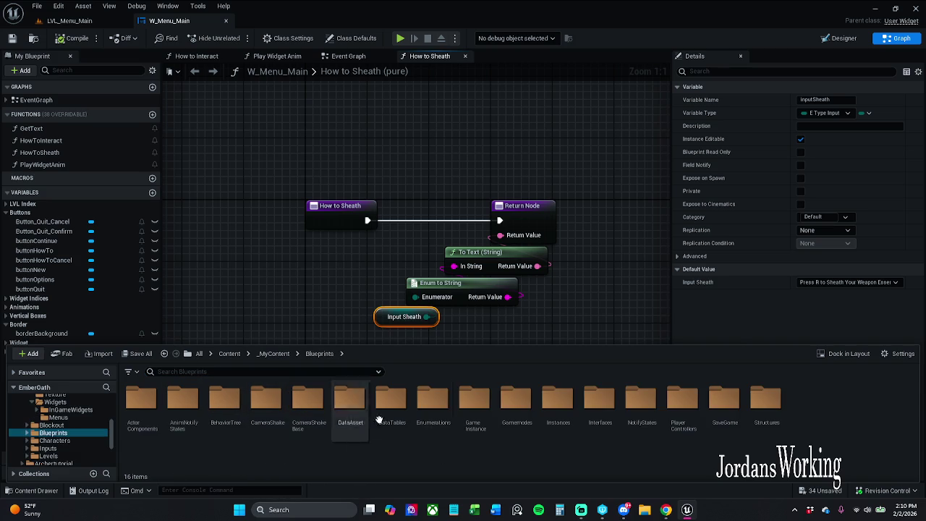
left_click(427, 415)
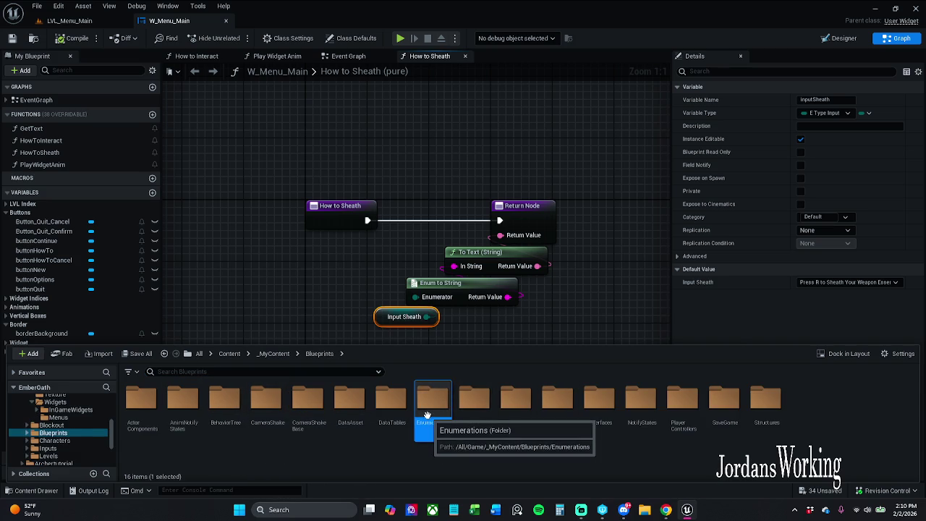
double_click(427, 405)
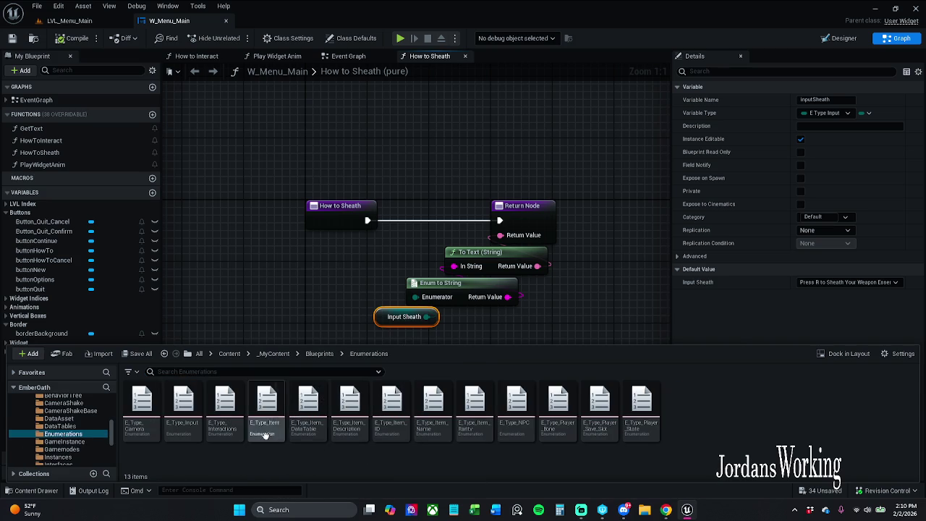
double_click(194, 434)
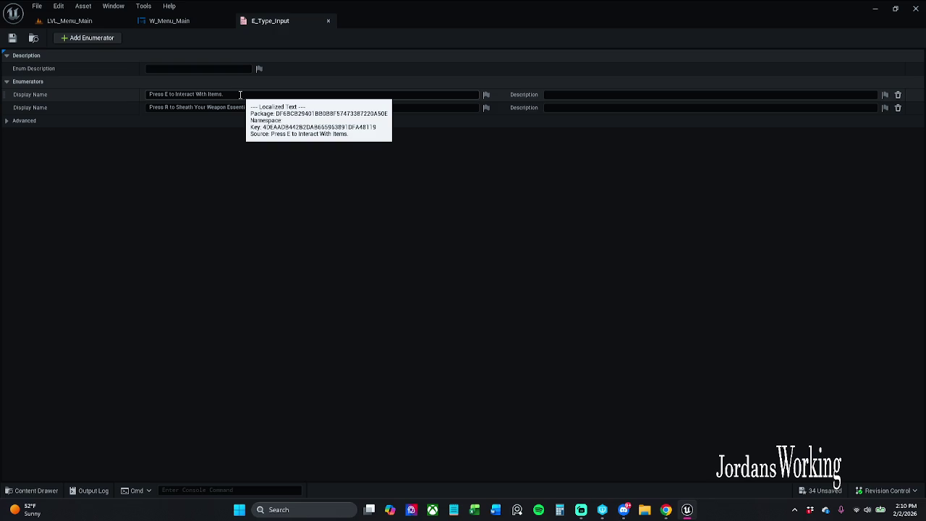
In W_Menu_Main, check the Designer preview, then inspect the Input Interact and Input Sheath node defaults
left_click(176, 20)
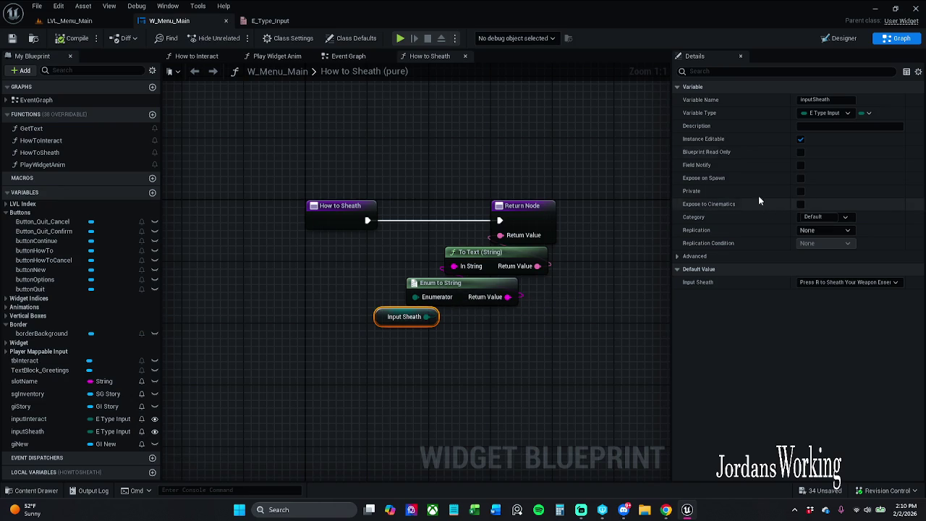
left_click(843, 38)
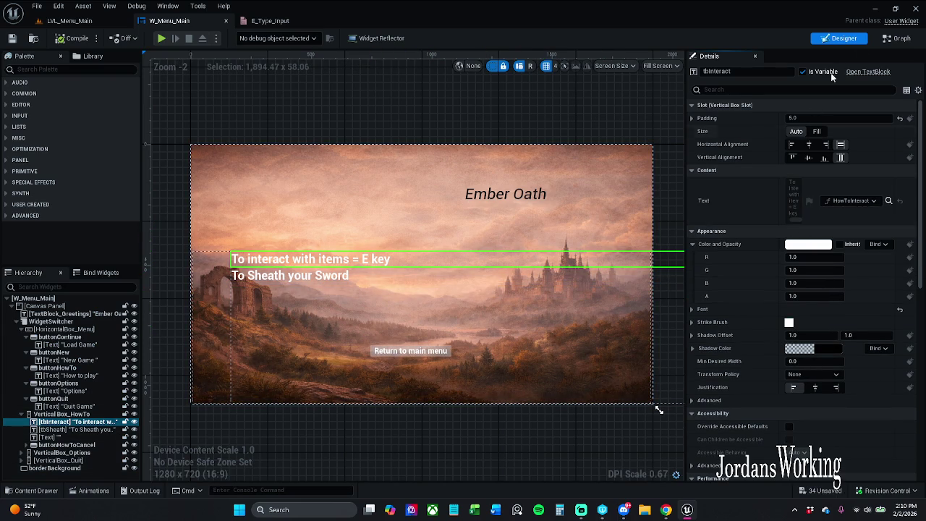
left_click(897, 38)
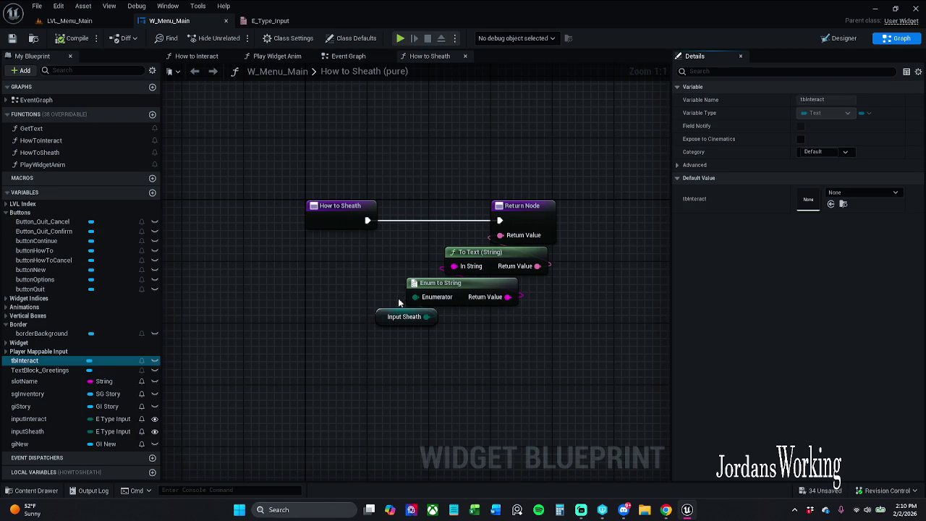
left_click(196, 56)
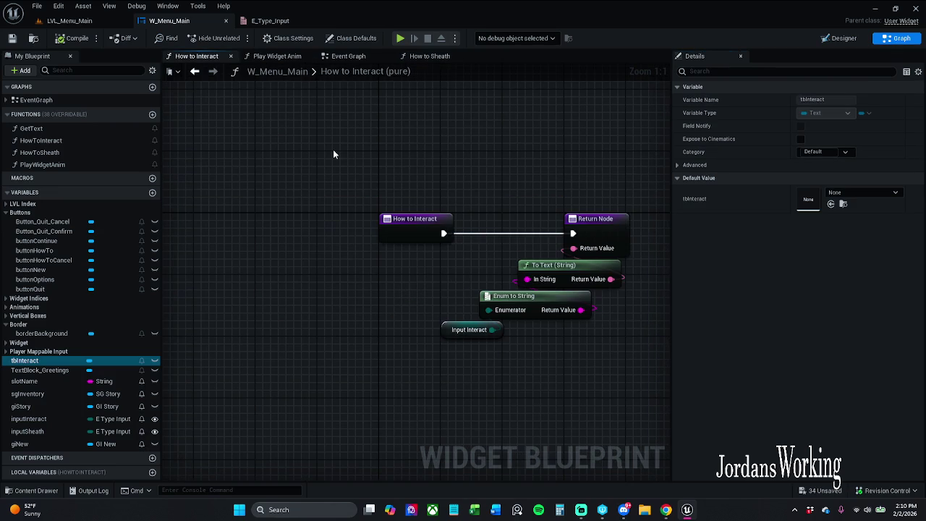
left_click(469, 330)
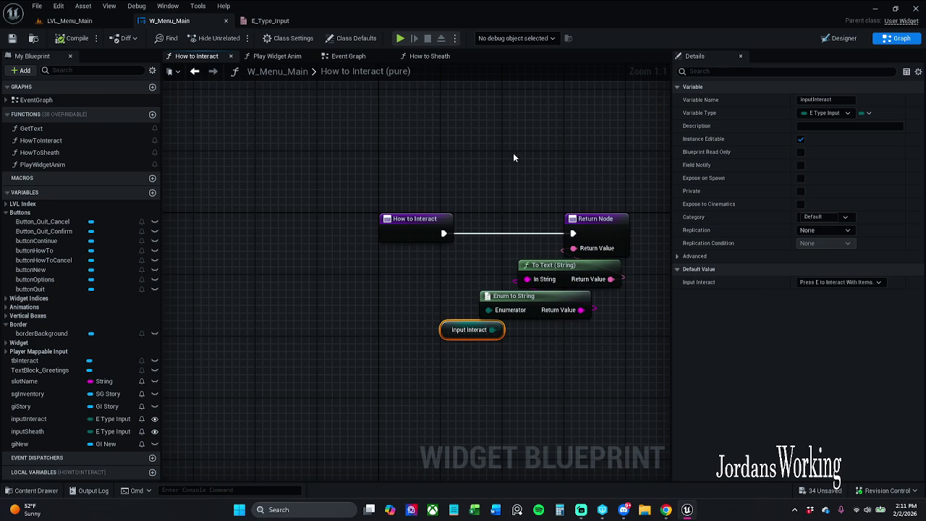
left_click(430, 56)
left_click(382, 312)
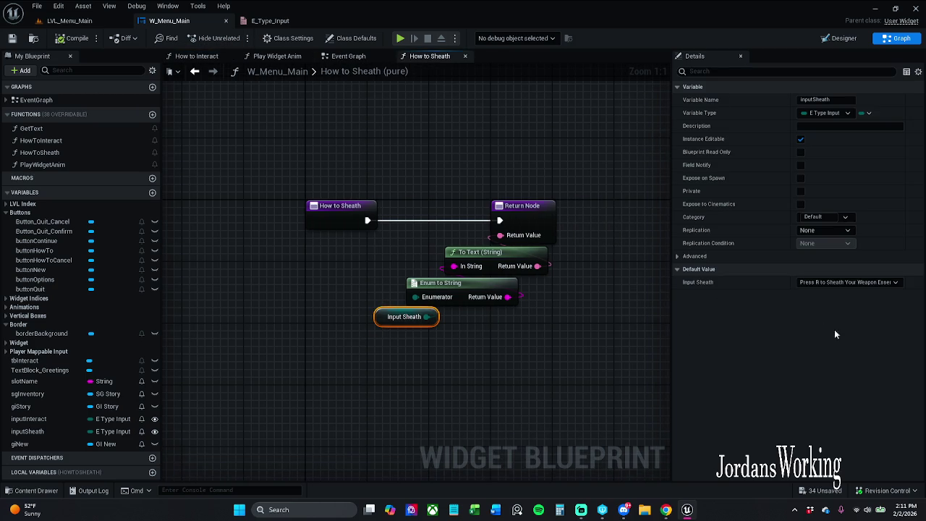
Extend the sheath enumerator's display name to end with 'and Run Faster.'
left_click(32, 490)
left_click(294, 21)
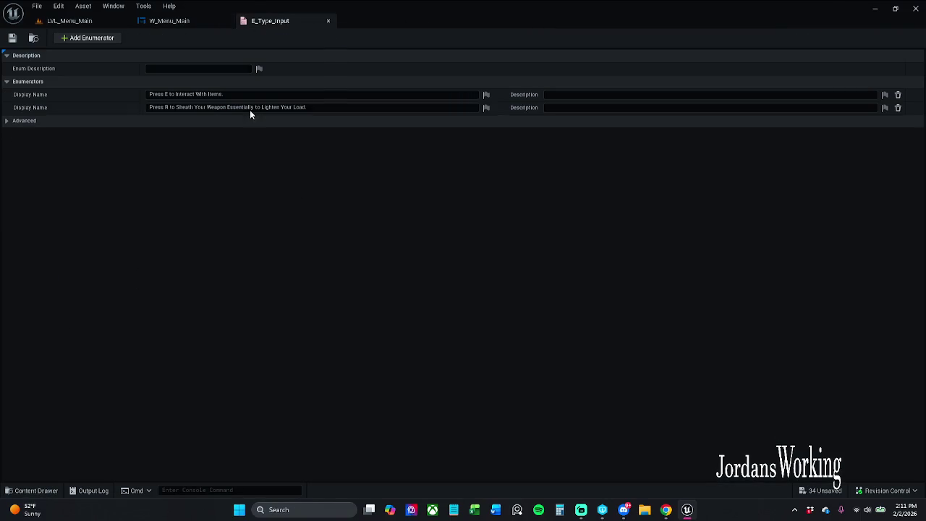
left_click(304, 107)
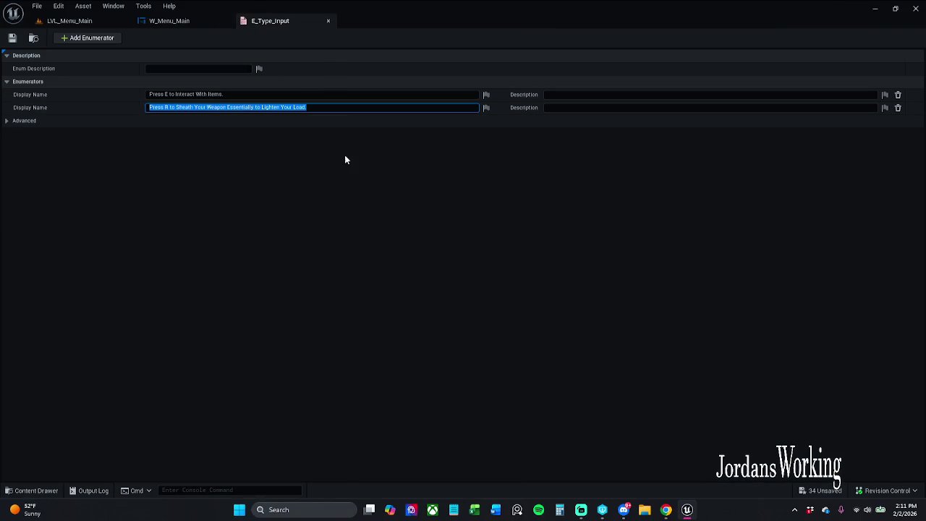
key("End")
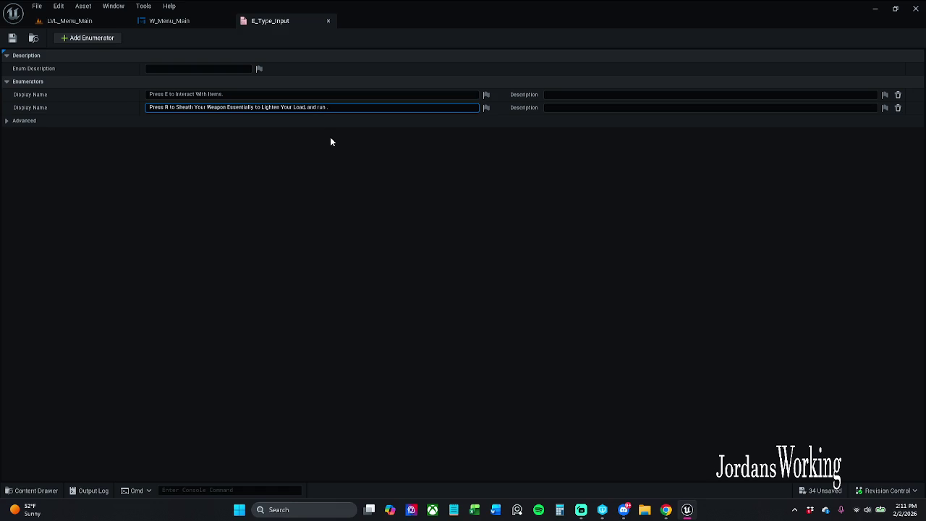
key("Return")
left_click(317, 107)
key("End")
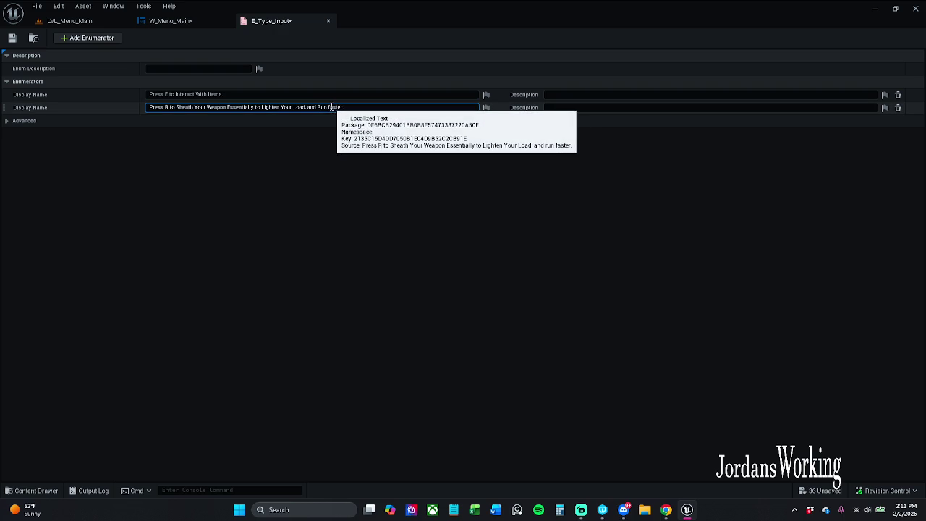
left_click(330, 107)
key("BackSpace")
type("F")
key("Return")
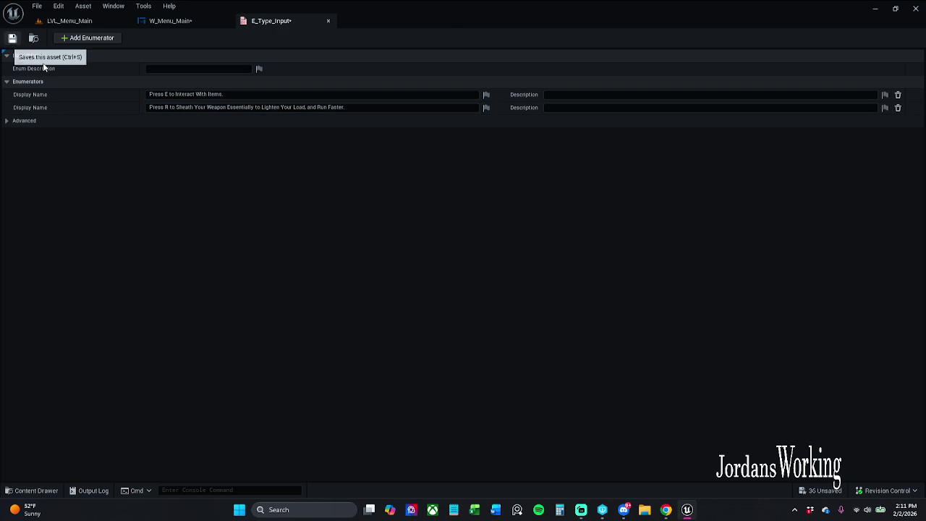
Save E_Type_Input, confirming the save prompt, and close its editor
left_click(12, 38)
left_click(497, 364)
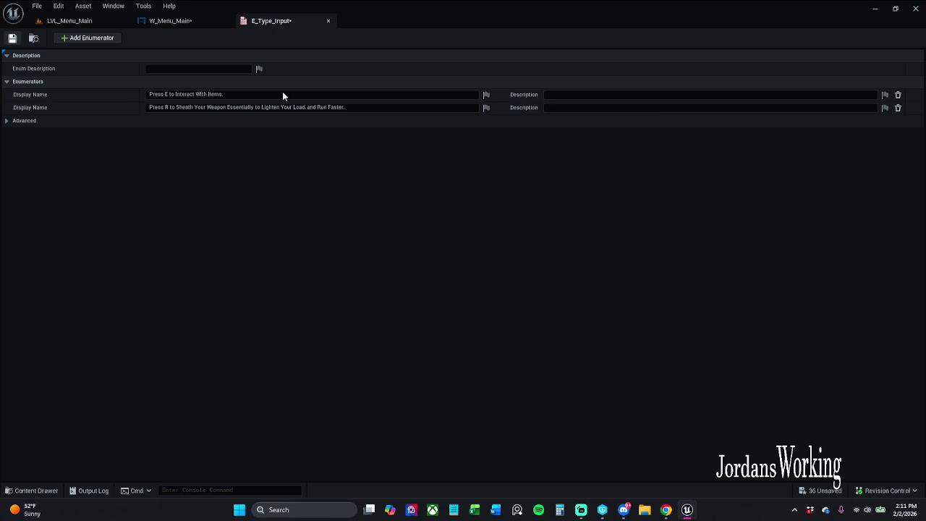
left_click(327, 20)
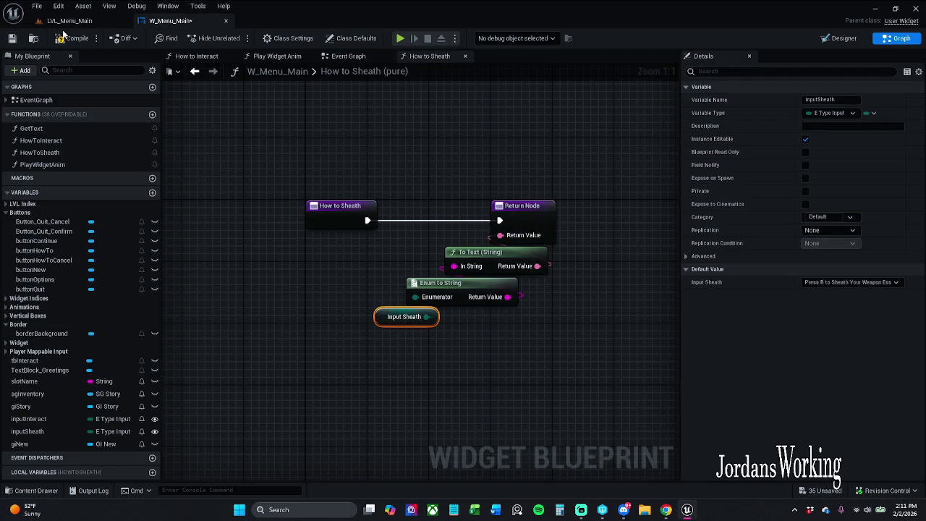
Refresh all How to Sheath nodes, save W_Menu_Main, and check the Event Graph
left_click_drag(255, 159, 586, 325)
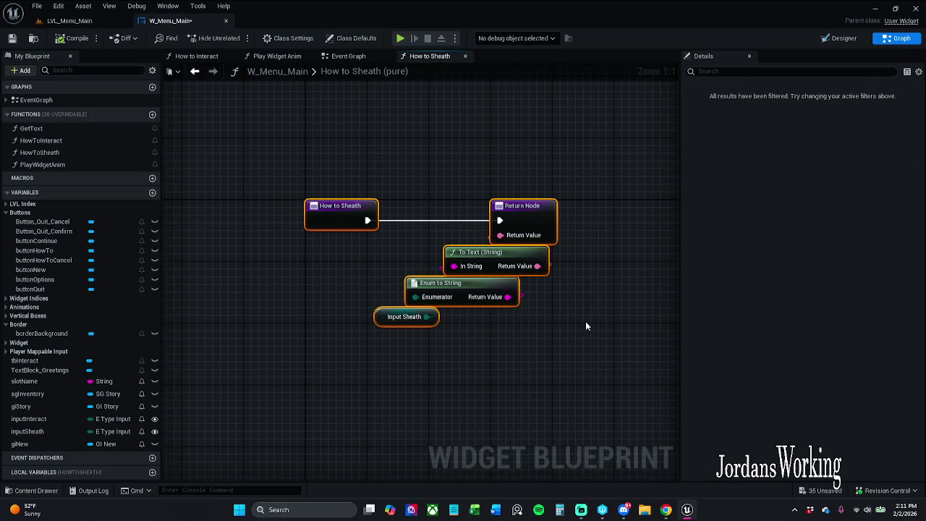
right_click(538, 214)
left_click(557, 278)
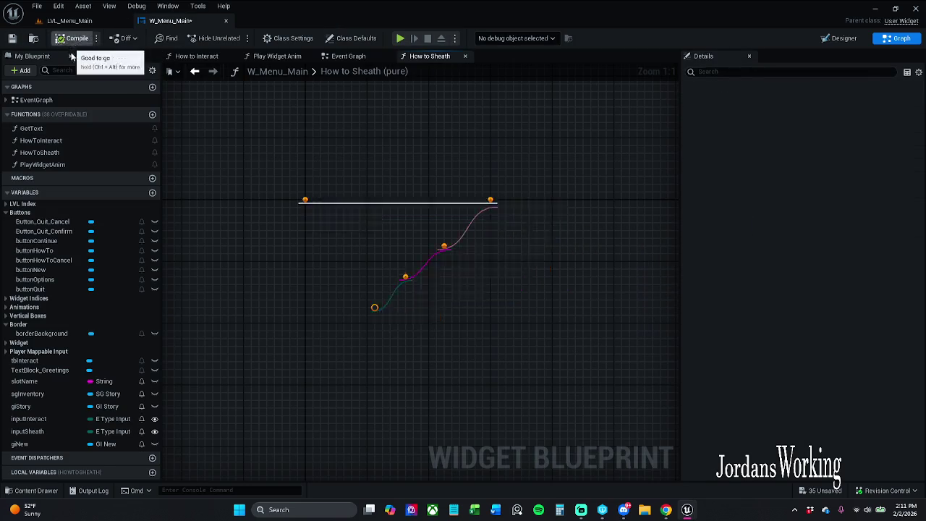
mouse_move(390, 293)
left_mouse_down()
mouse_move(410, 357)
mouse_move(392, 289)
mouse_move(382, 340)
left_mouse_up()
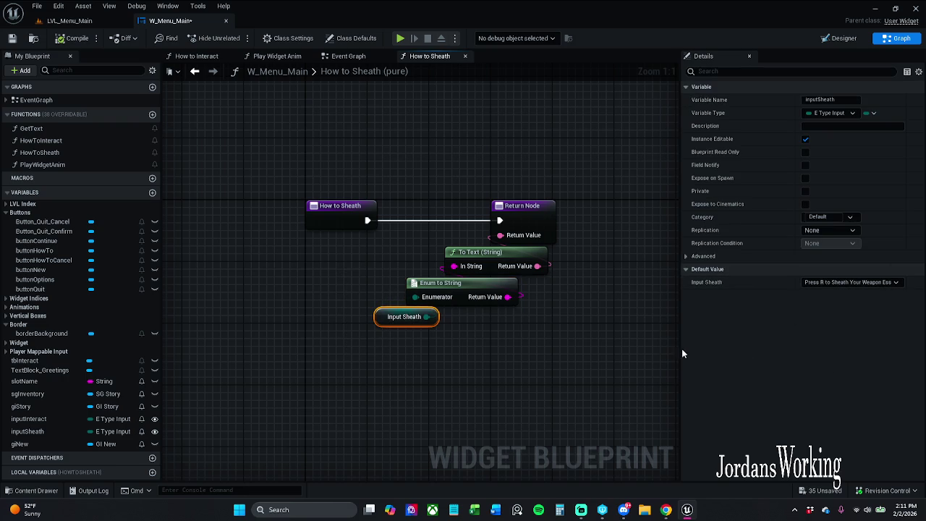
left_click(12, 39)
left_click(348, 56)
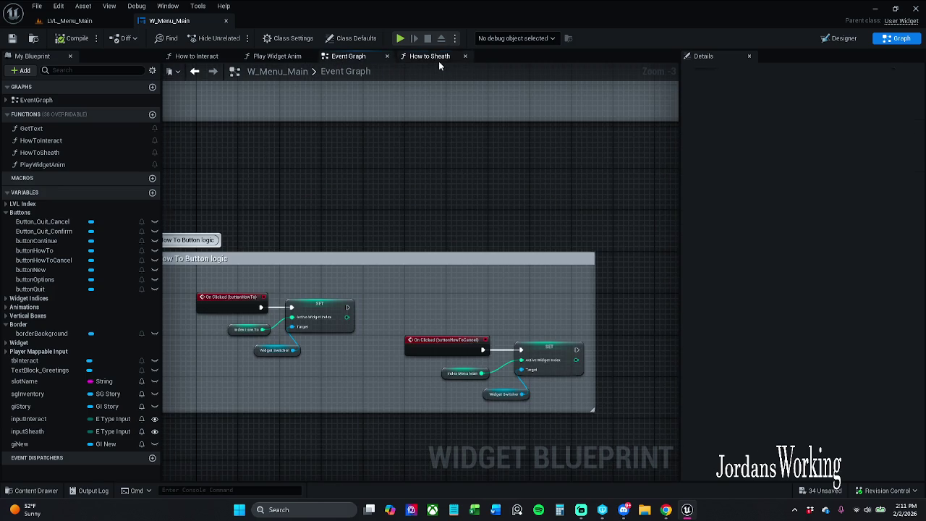
left_click(434, 57)
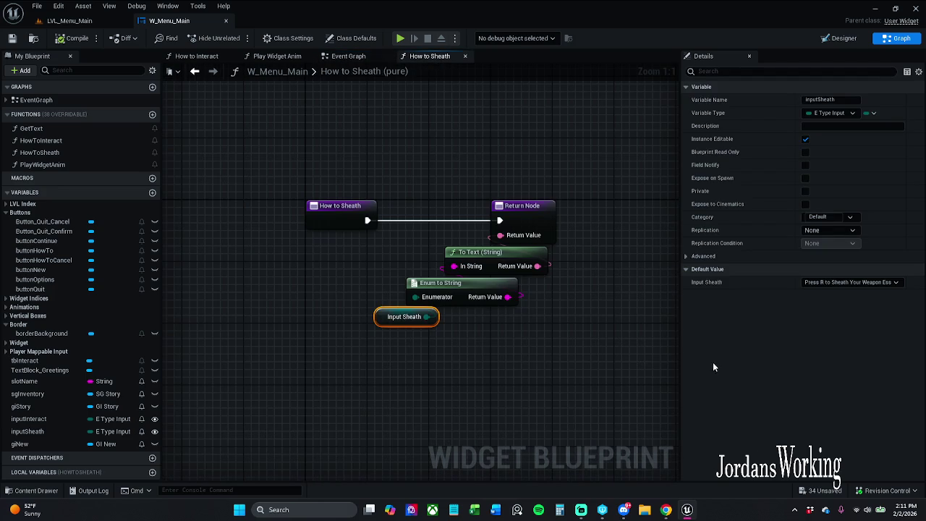
Resize the Details panel by dragging its splitter
mouse_move(680, 369)
left_mouse_down()
mouse_move(460, 381)
mouse_move(676, 381)
left_mouse_up()
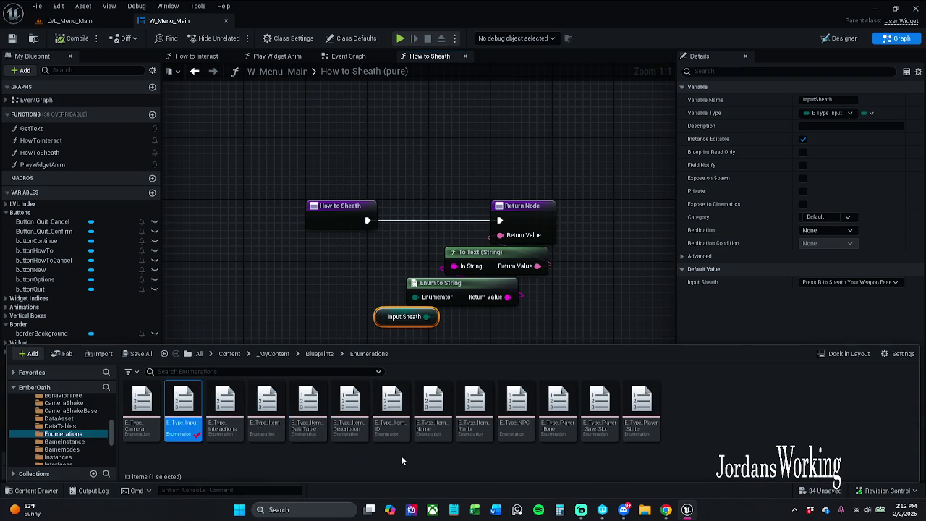
Open the E_Type_Input enum, select the first 'Press E' display name text, then return to W_Menu_Main
double_click(179, 427)
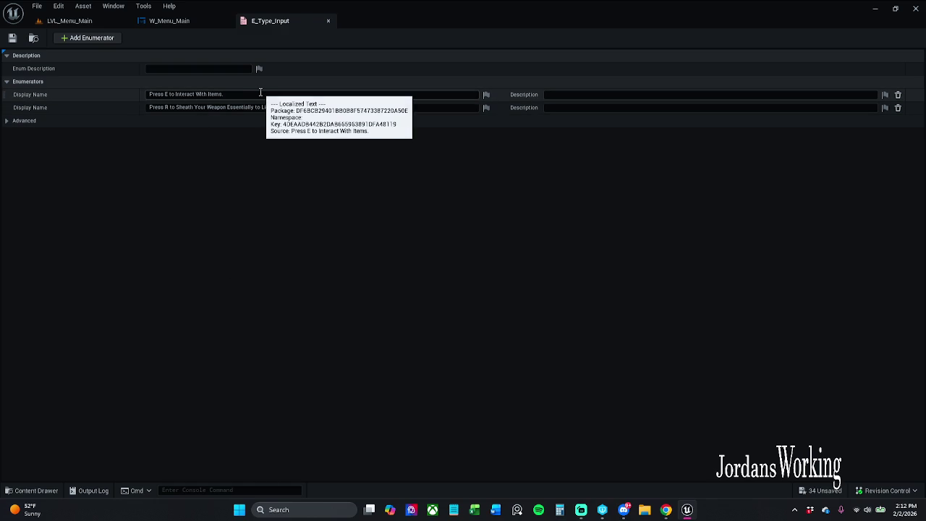
left_click(168, 93)
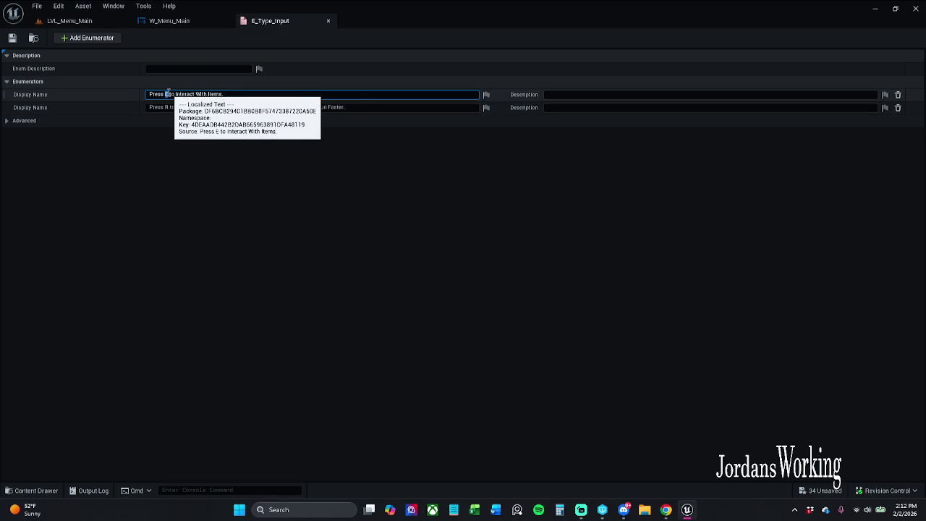
left_click_drag(246, 94, 112, 98)
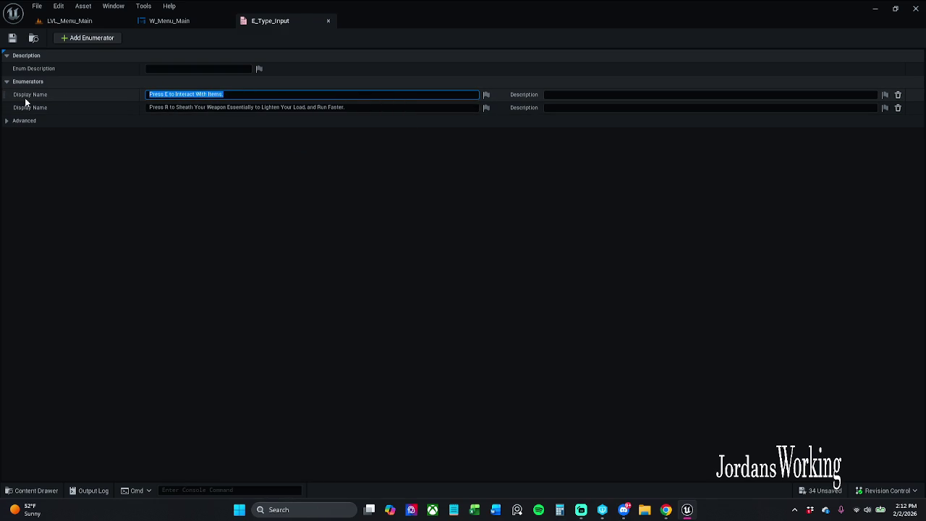
left_click(178, 21)
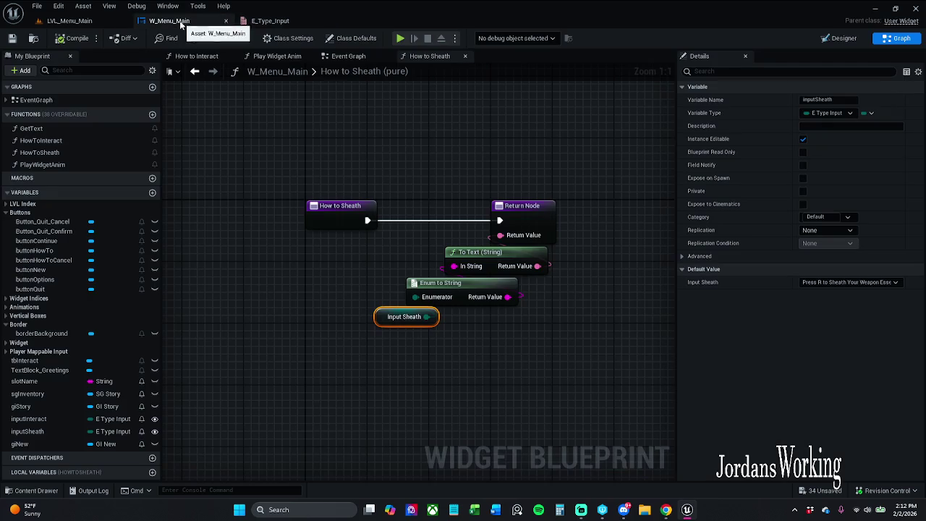
Remove tbInteract's text binding and type 'Press E to Interact With Items.' as fixed text
left_click(840, 38)
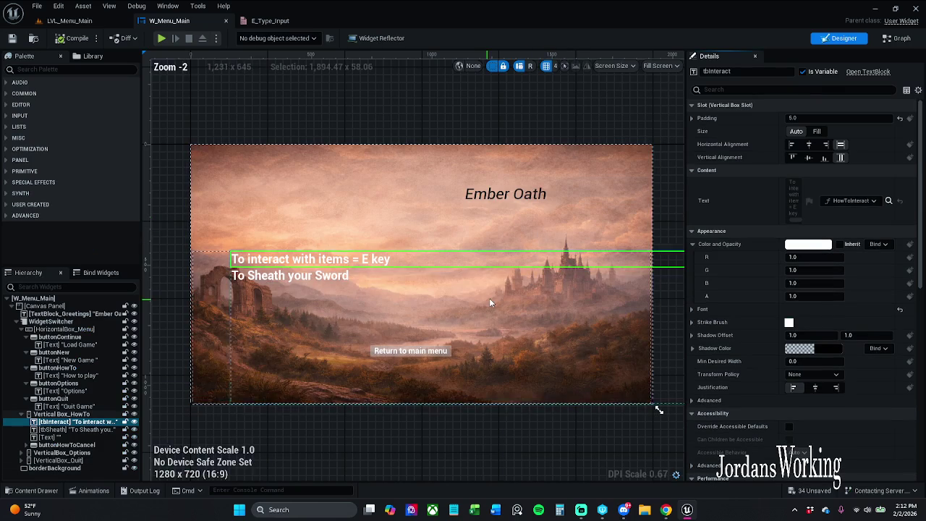
left_click(850, 202)
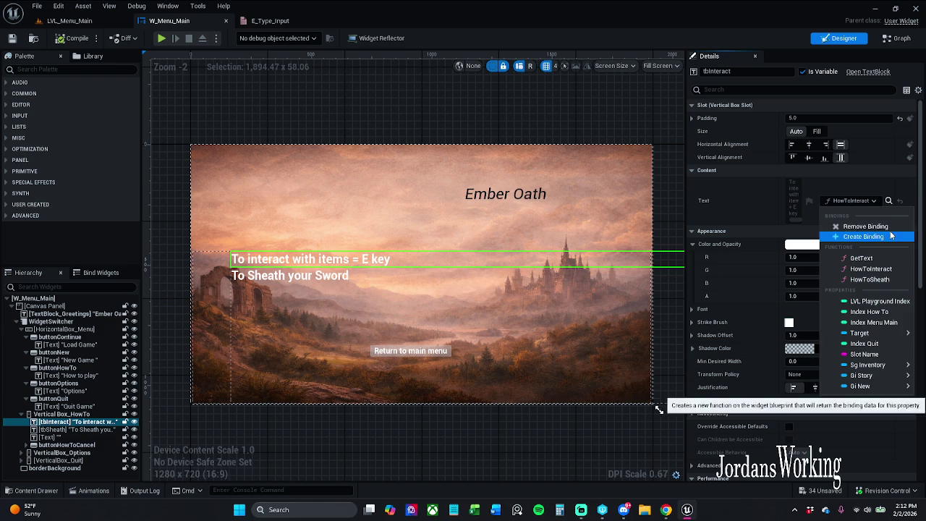
left_click(868, 226)
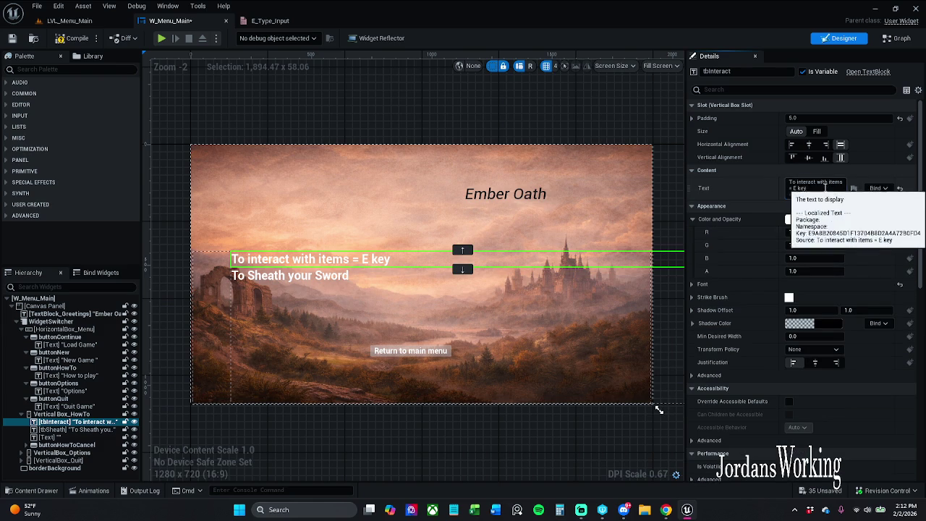
left_click(827, 190)
type("Press E to Interact With Items.")
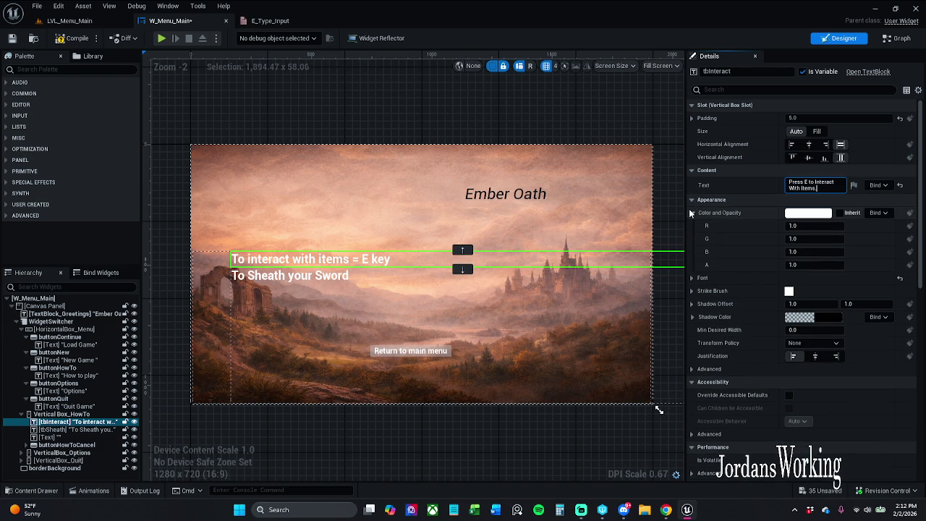
key("Return")
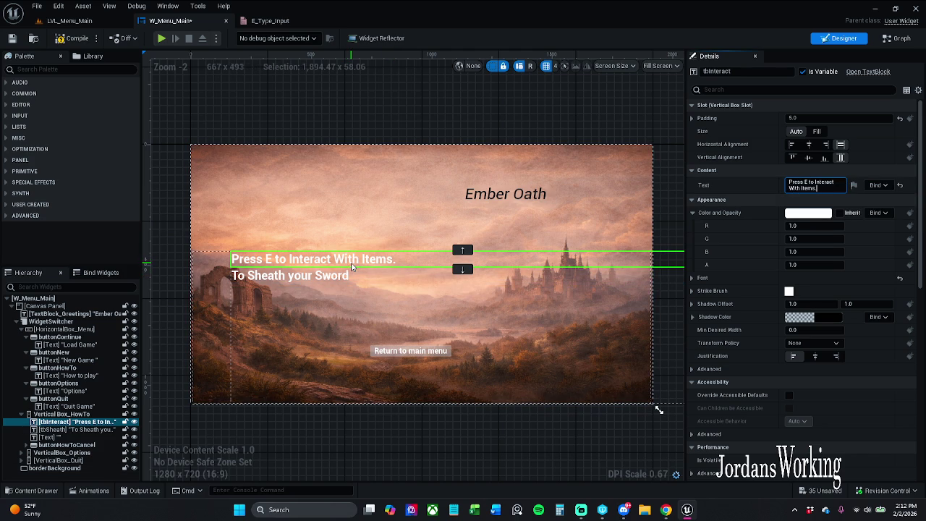
right_click(376, 263)
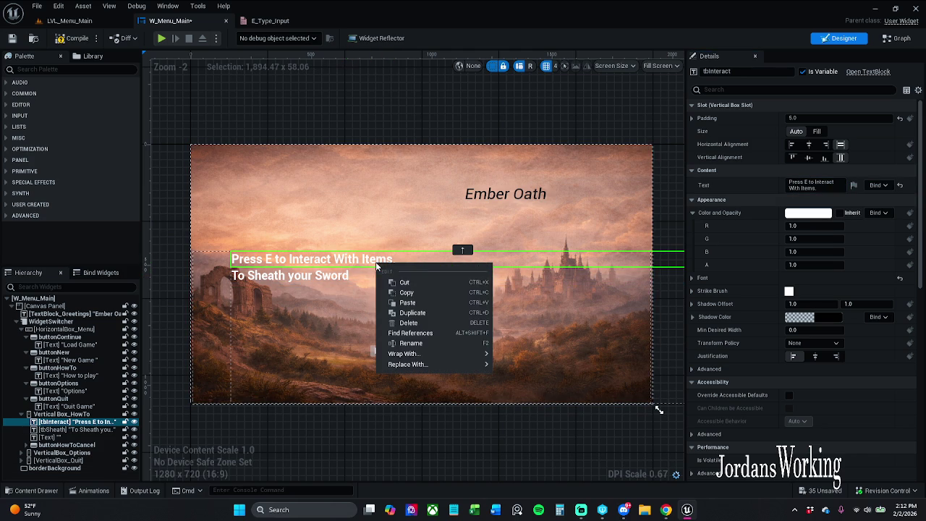
Wrap tbInteract in a Horizontal Box and trim its duplicate to ' to Interact With Items.'
mouse_move(424, 358)
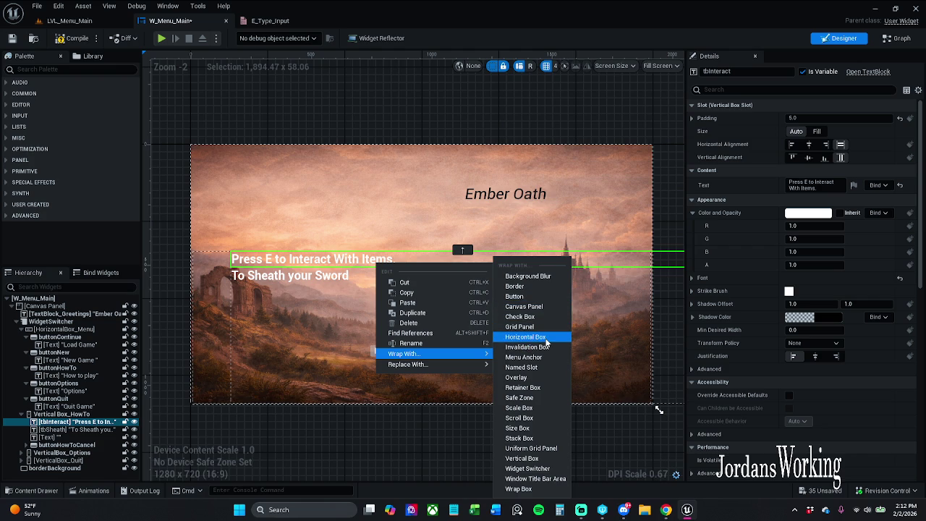
left_click(547, 338)
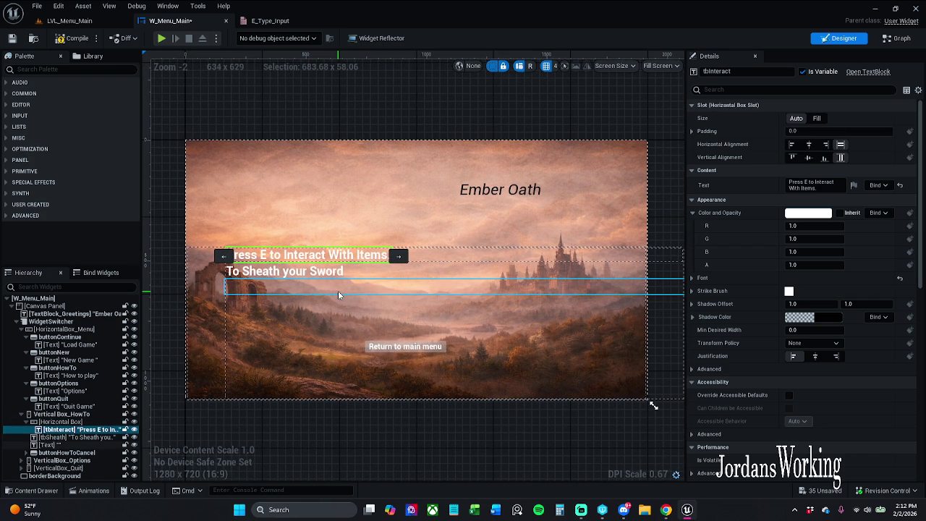
key("ctrl+d")
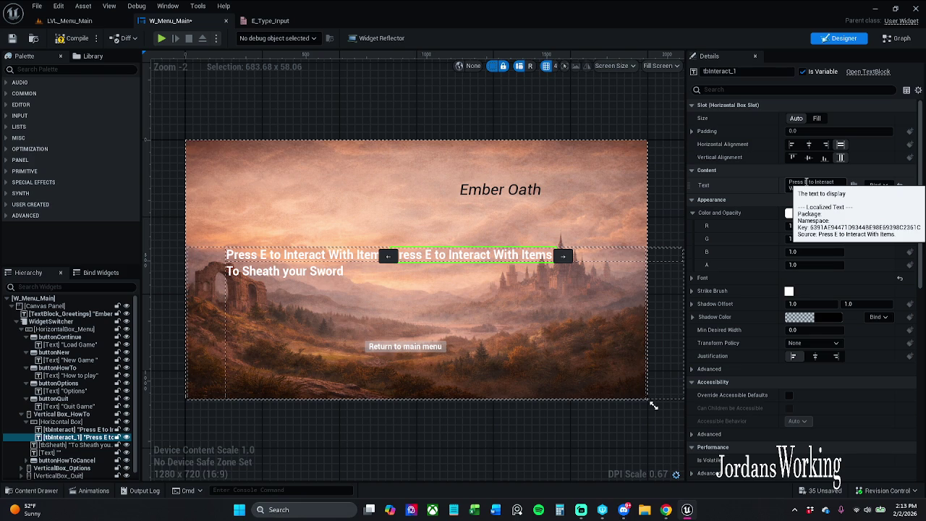
left_click_drag(806, 182, 765, 182)
key("BackSpace")
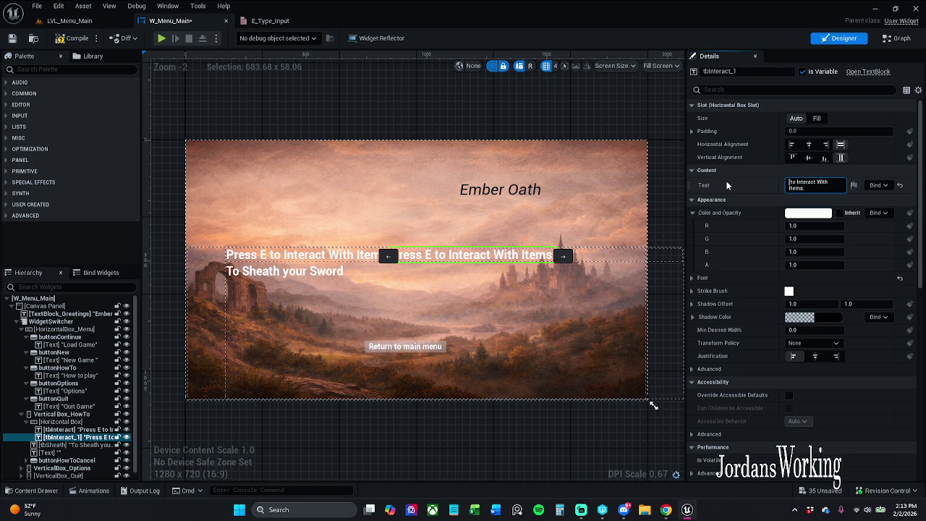
left_click(727, 186)
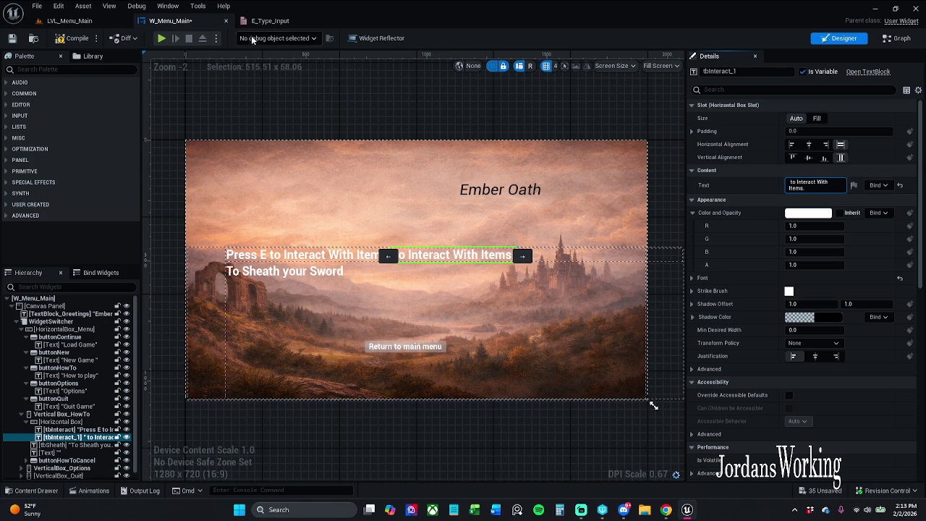
Save W_Menu_Main, clear tbInteract's fixed text and bind it to HowToInteract
left_click(12, 40)
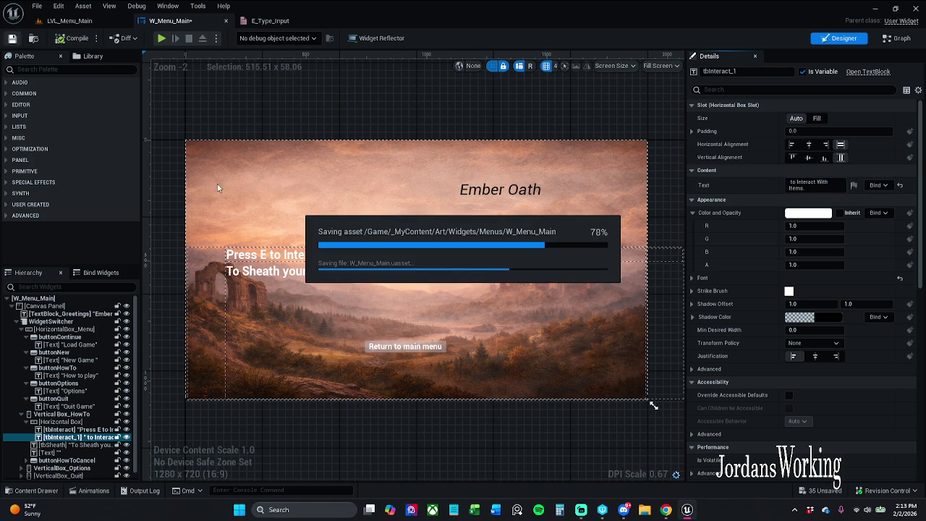
left_click(289, 255)
left_click(816, 186)
left_click(816, 187)
key("BackSpace")
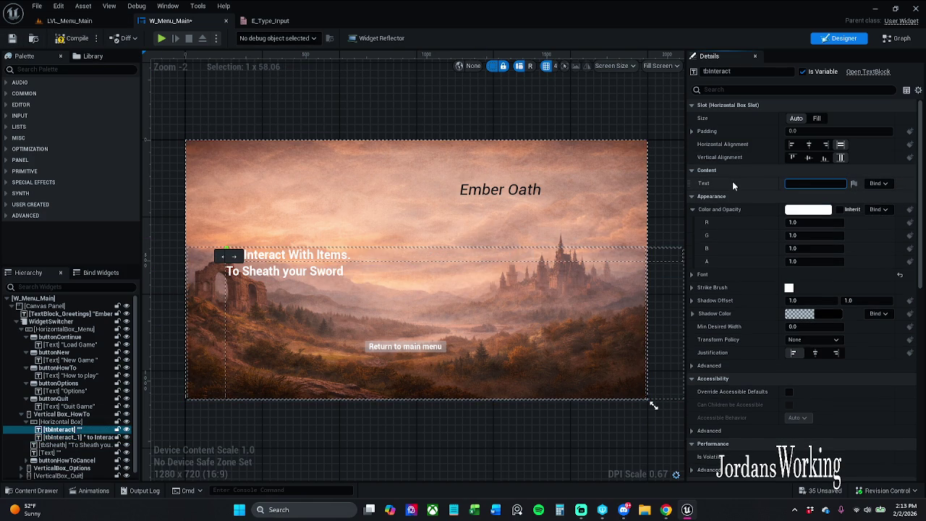
left_click(880, 183)
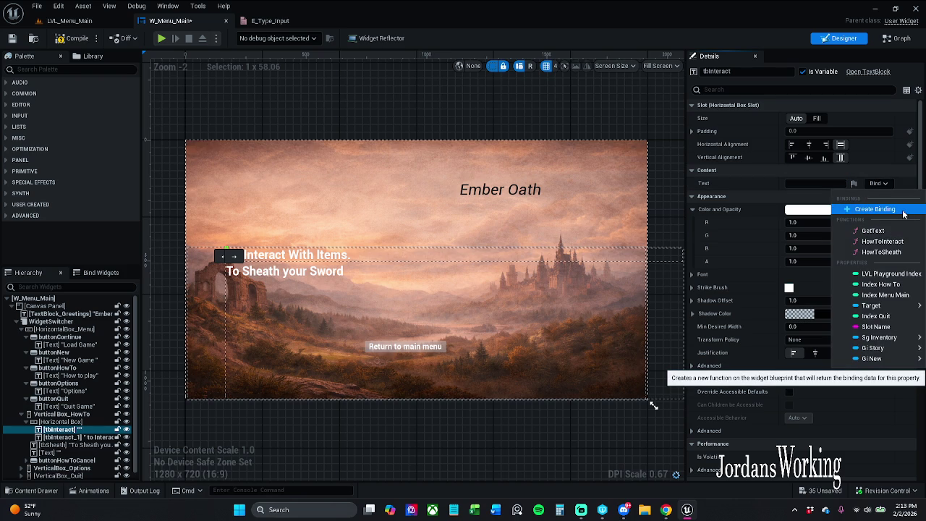
left_click(907, 248)
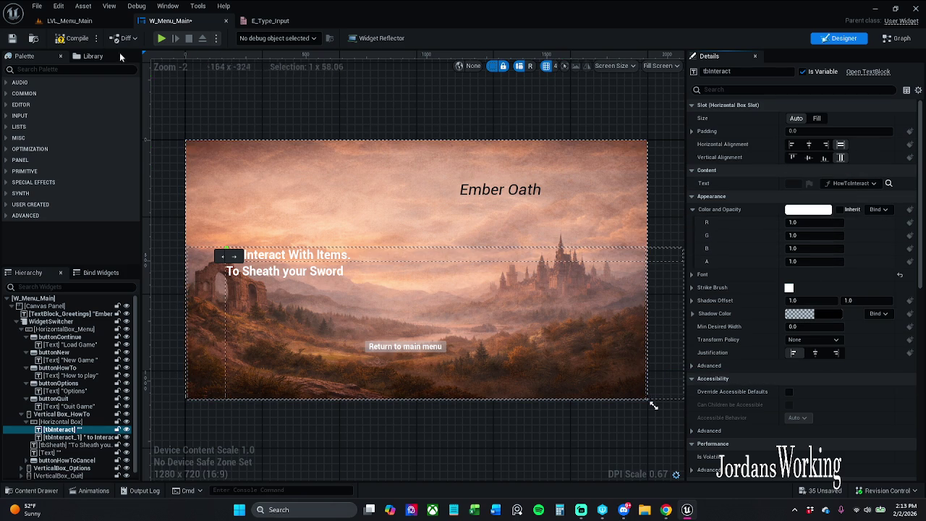
left_click(269, 20)
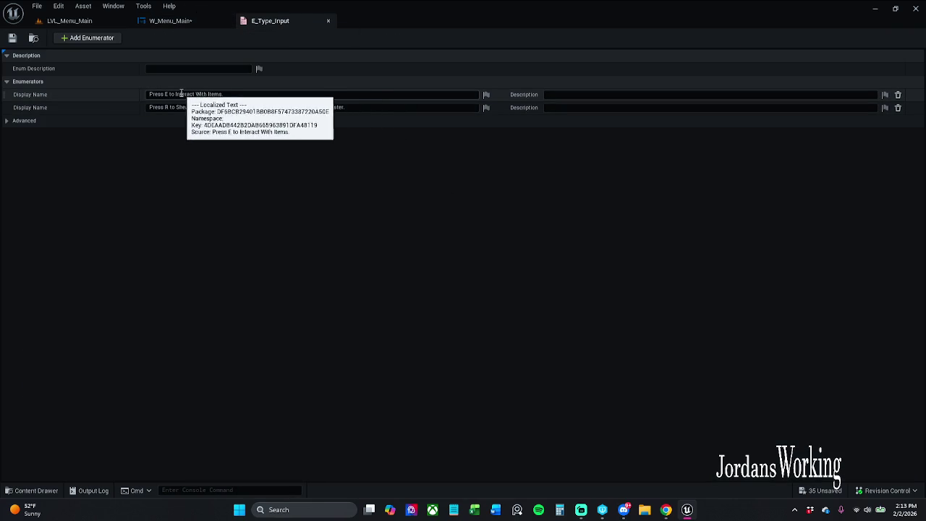
Trim the E_Type_Input display names to 'Press E' and 'Press R' and save the enum
left_click_drag(168, 94, 259, 94)
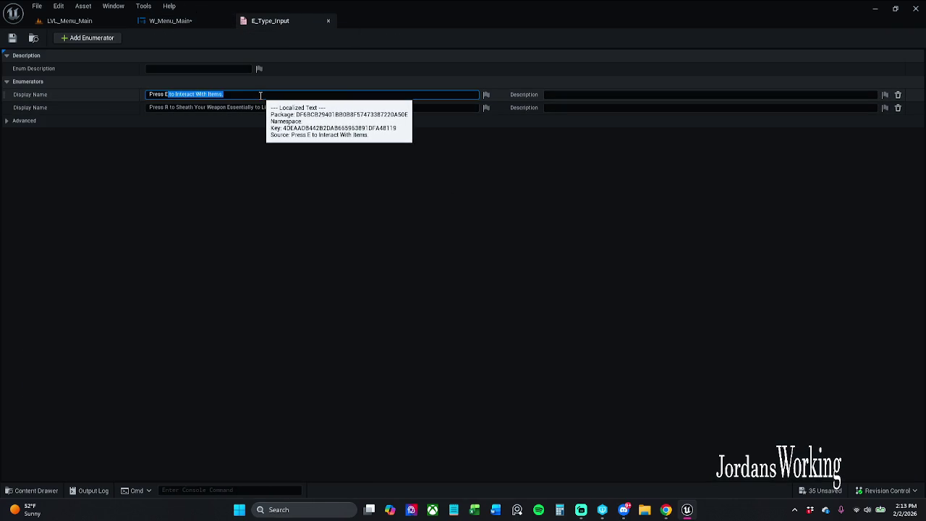
key("BackSpace")
key("Return")
left_click_drag(169, 107, 370, 107)
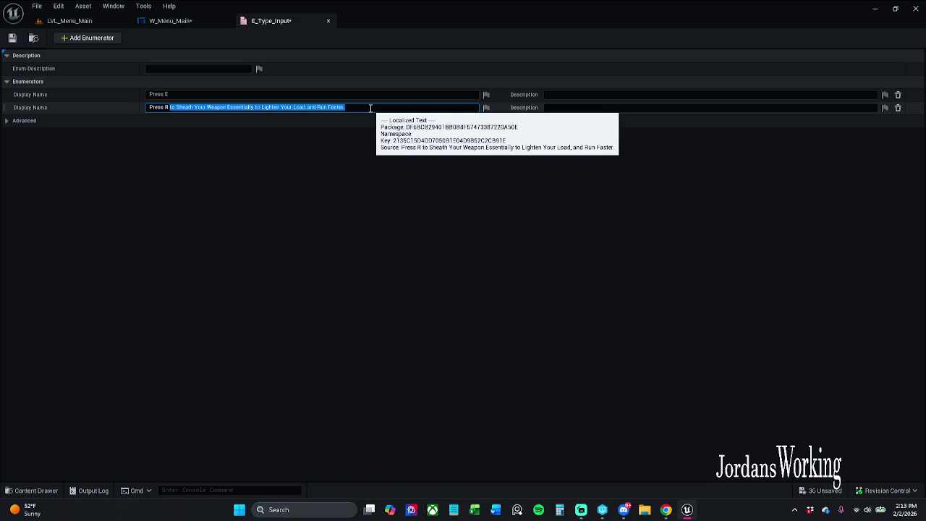
key("BackSpace")
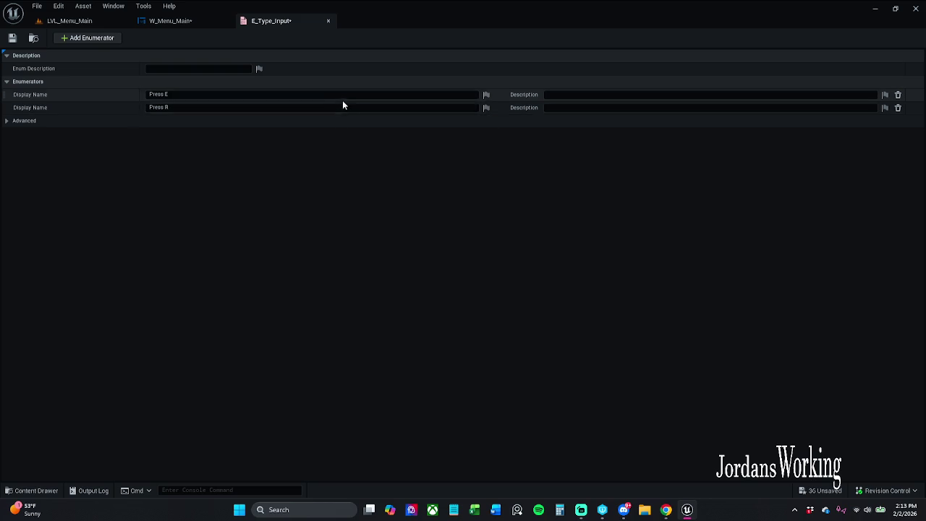
left_click(352, 95)
left_click(352, 95)
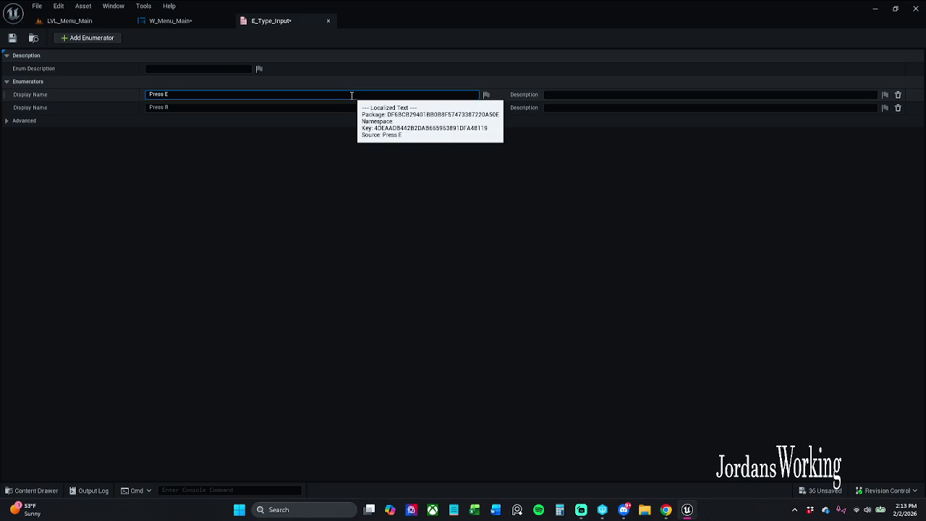
key("Return")
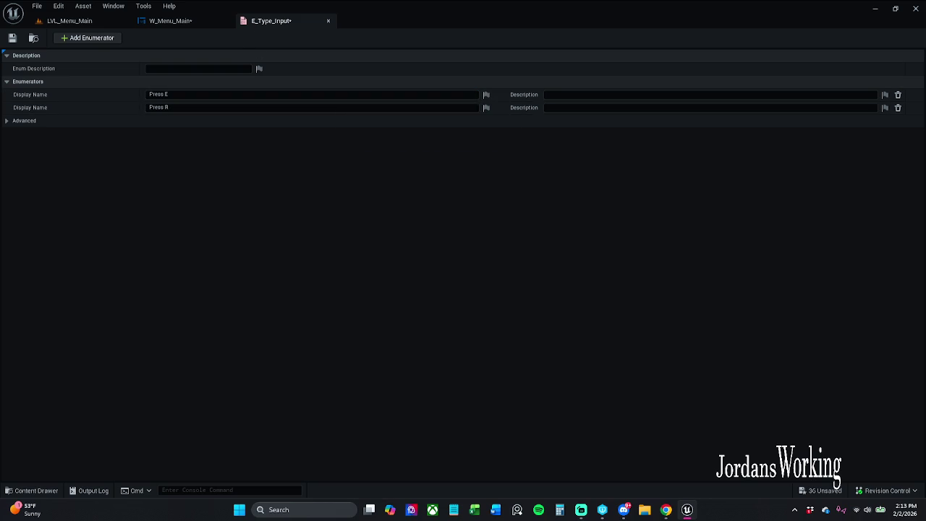
left_click(12, 38)
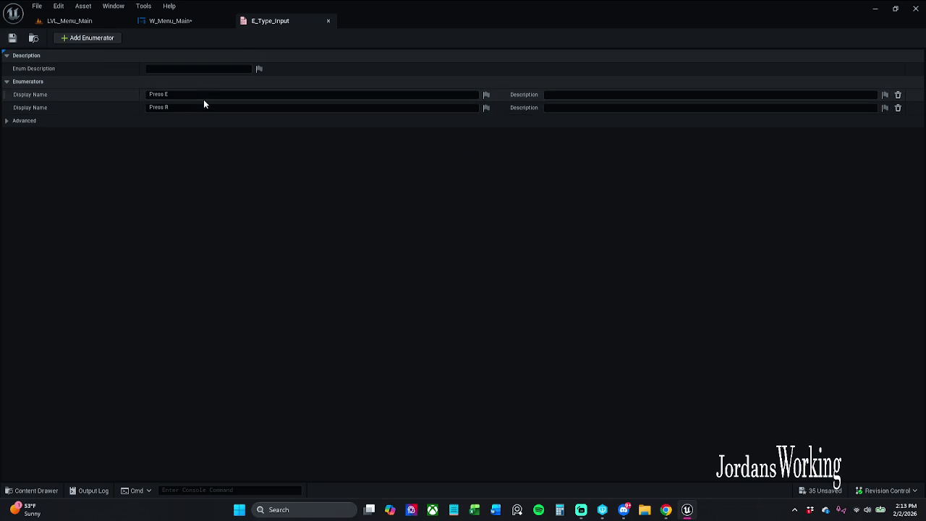
left_click(172, 21)
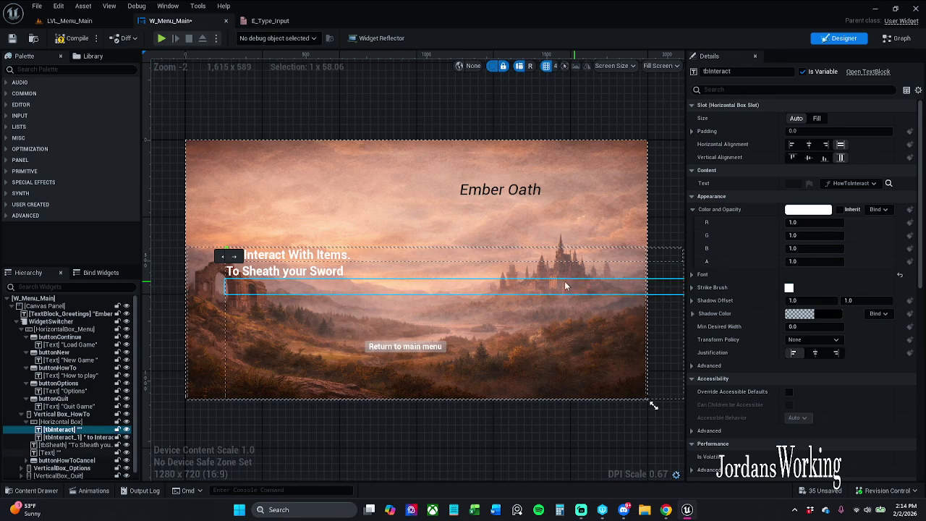
Re-bind tbInteract's text to the HowToInteract function and save W_Menu_Main
left_click(311, 262)
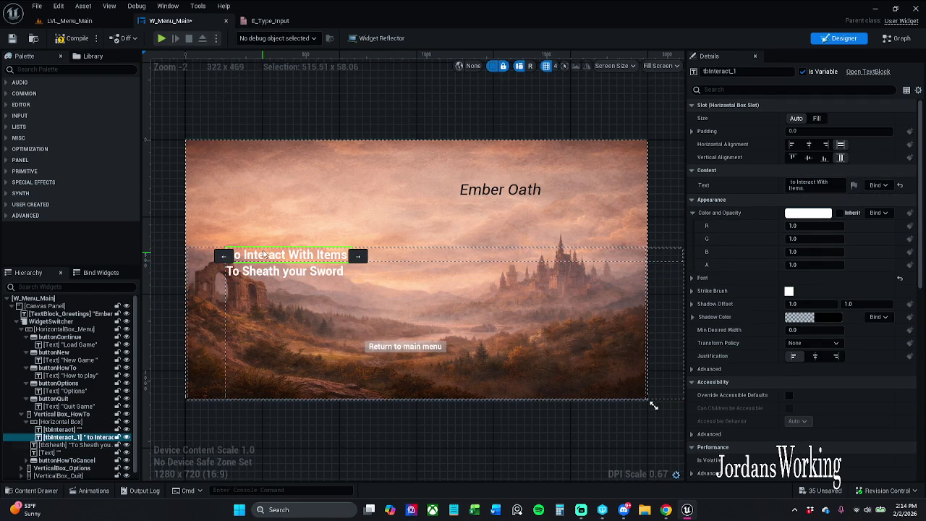
left_click(78, 430)
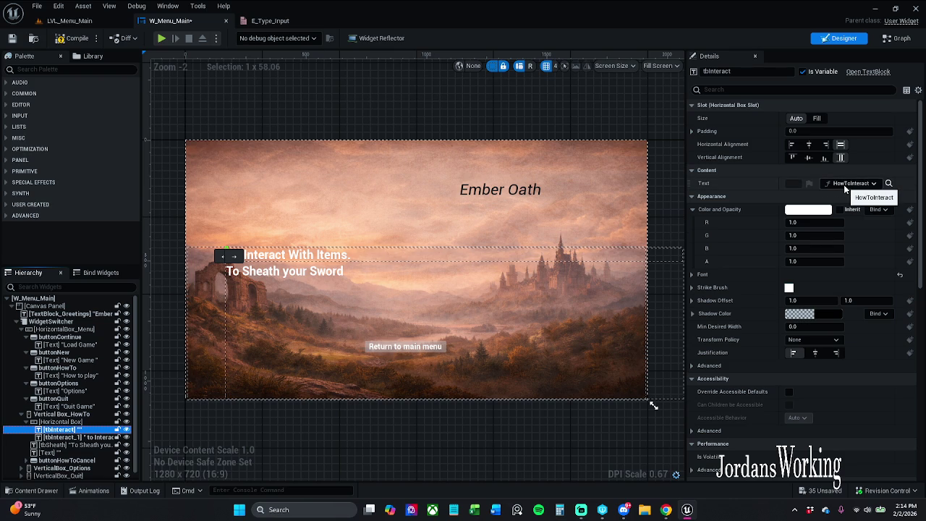
left_click(846, 184)
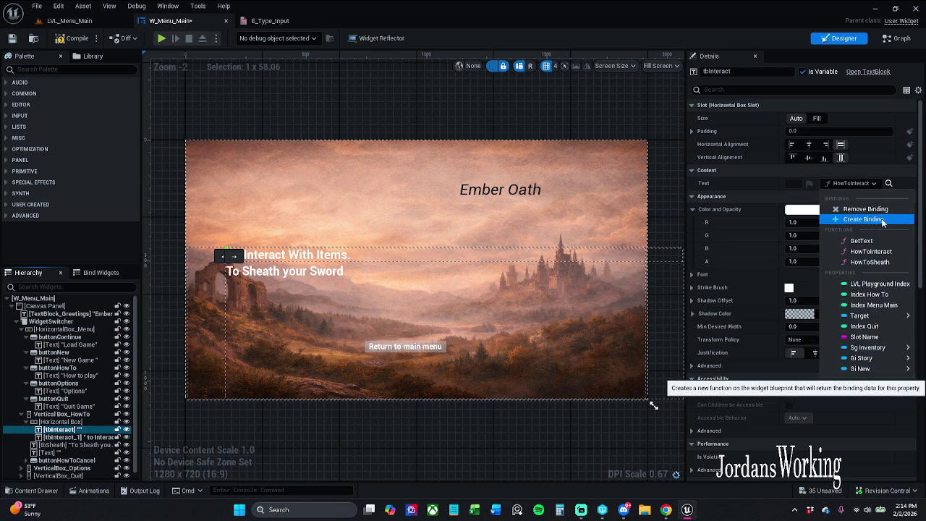
left_click(865, 209)
left_click(819, 186)
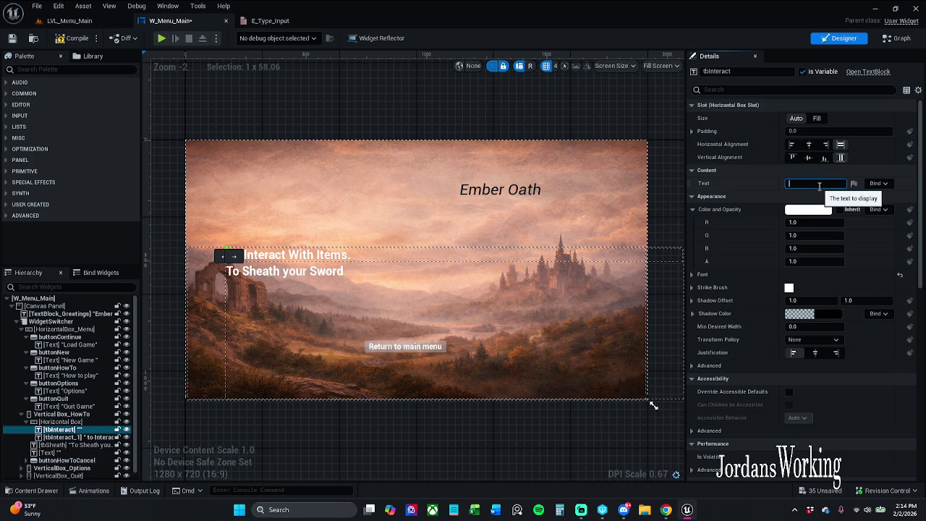
left_click(878, 183)
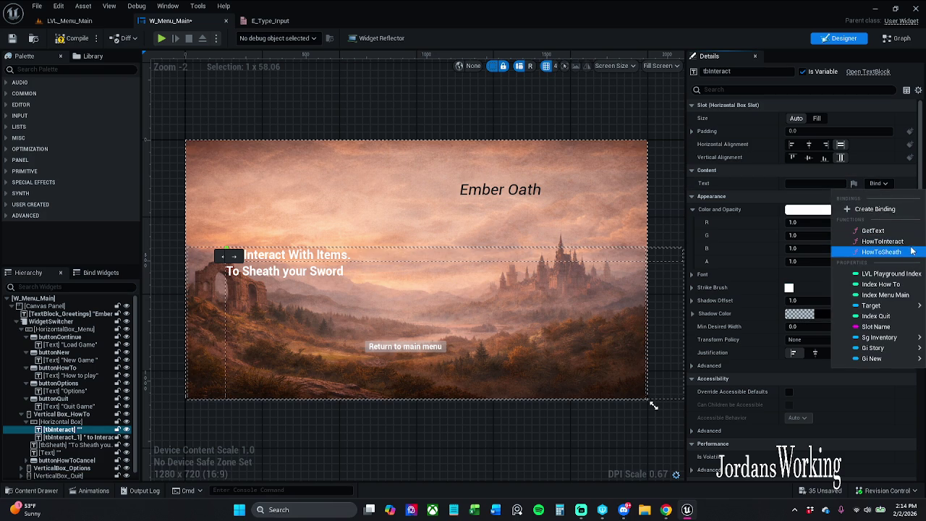
left_click(909, 246)
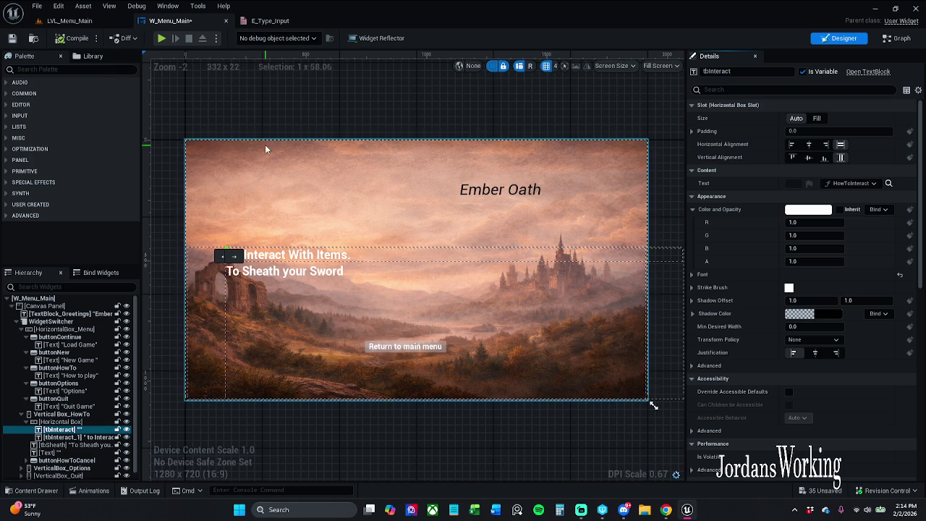
left_click(11, 40)
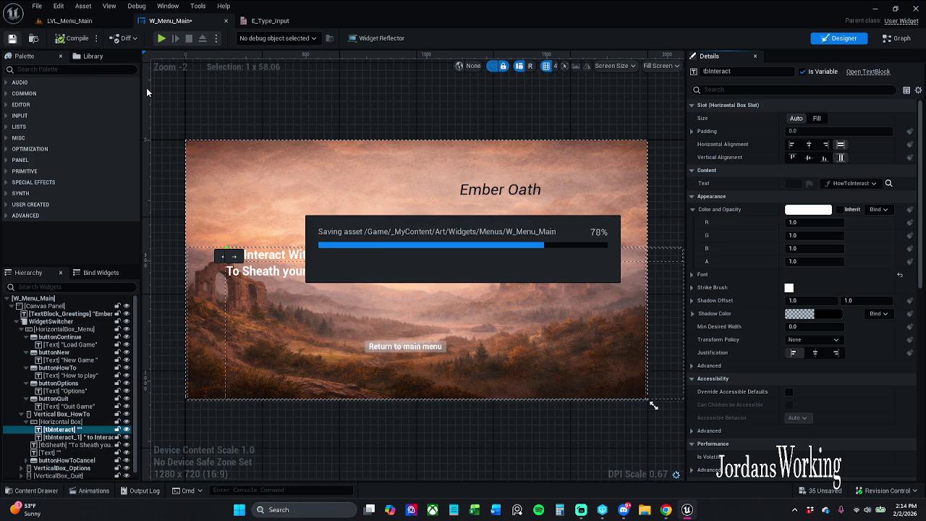
left_click(304, 272)
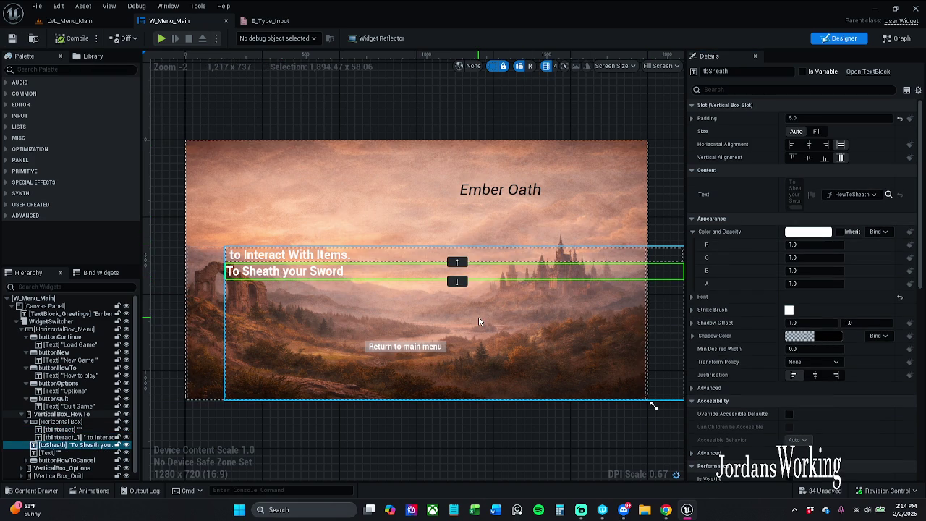
Duplicate then delete the tbSheath line, and bring up tbSheath's edit options
key("ctrl+d")
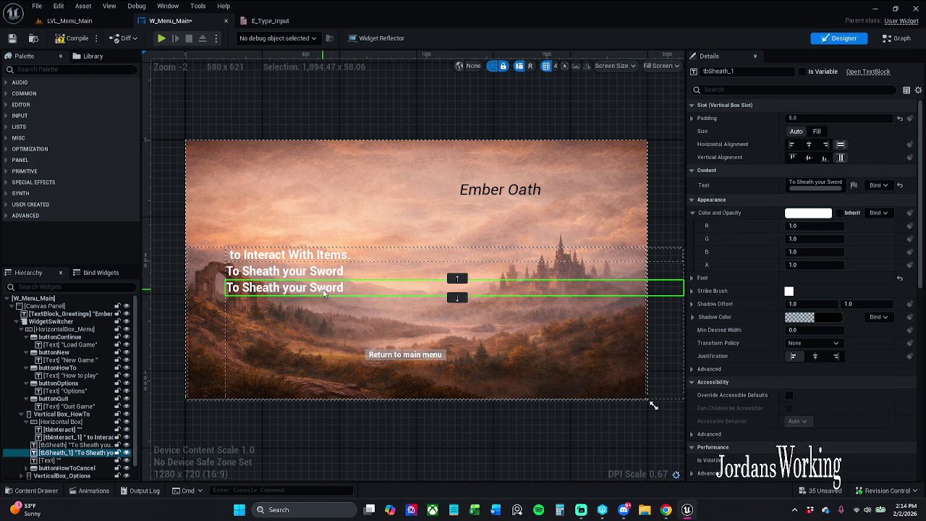
key("Delete")
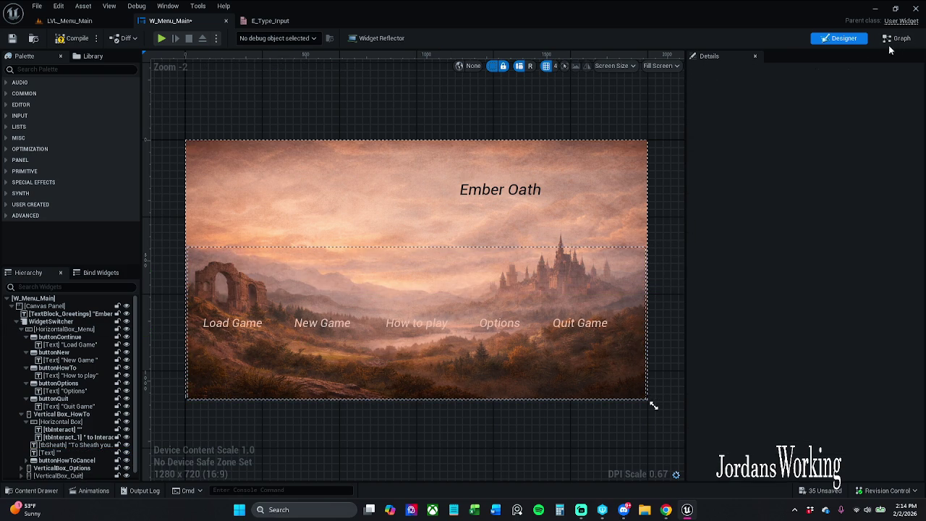
scroll(68, 425, "down", 1)
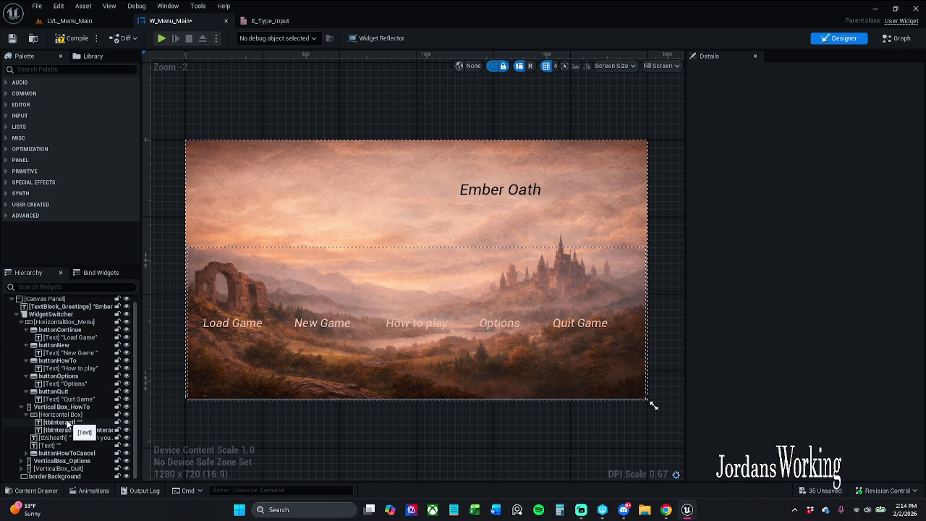
left_click(72, 407)
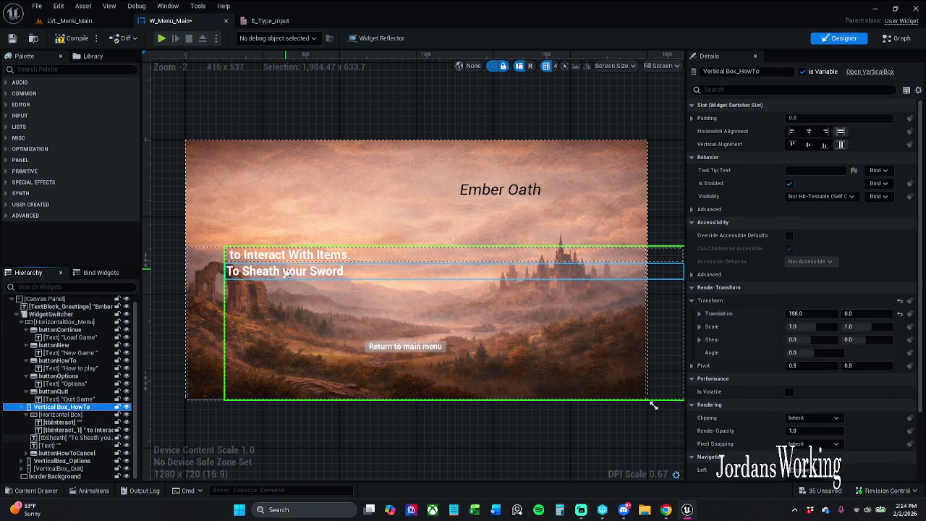
left_click(286, 273)
right_click(323, 276)
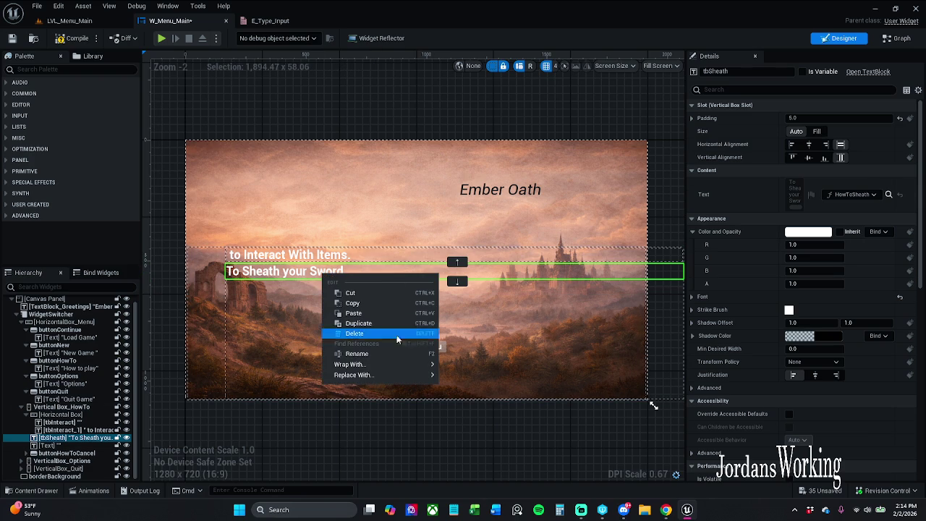
Rename the Horizontal Box holding tbInteract and tbInteract_1 to hbInteract
mouse_move(354, 375)
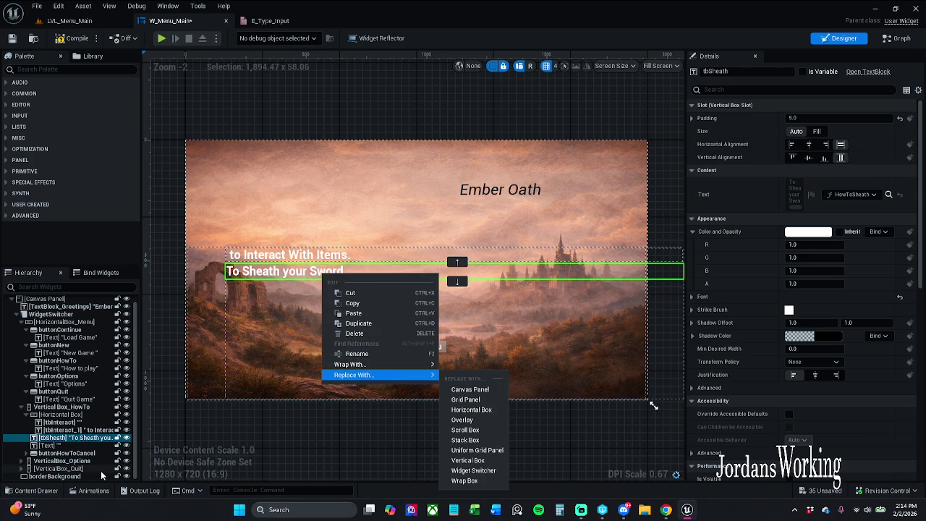
left_click(75, 430)
left_click(77, 423)
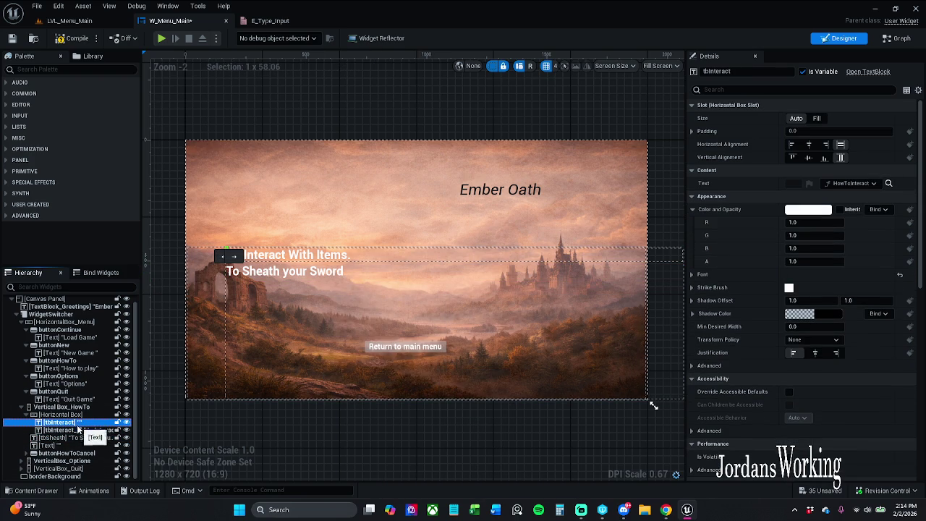
left_click(71, 431)
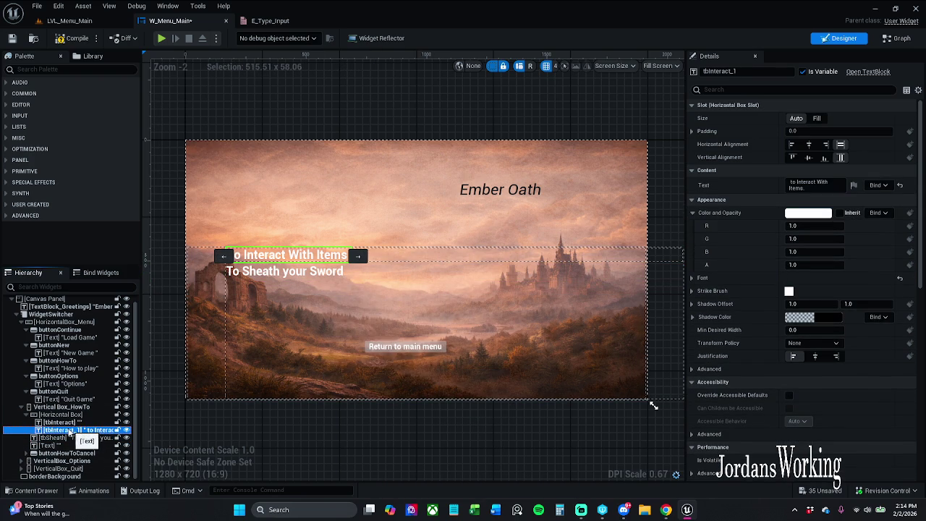
left_click(29, 415)
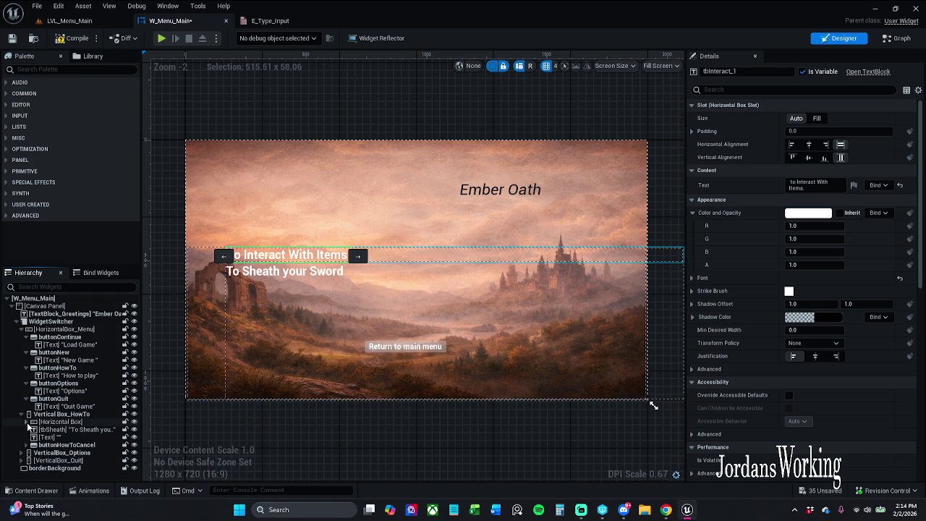
left_click(27, 423)
left_click(63, 423)
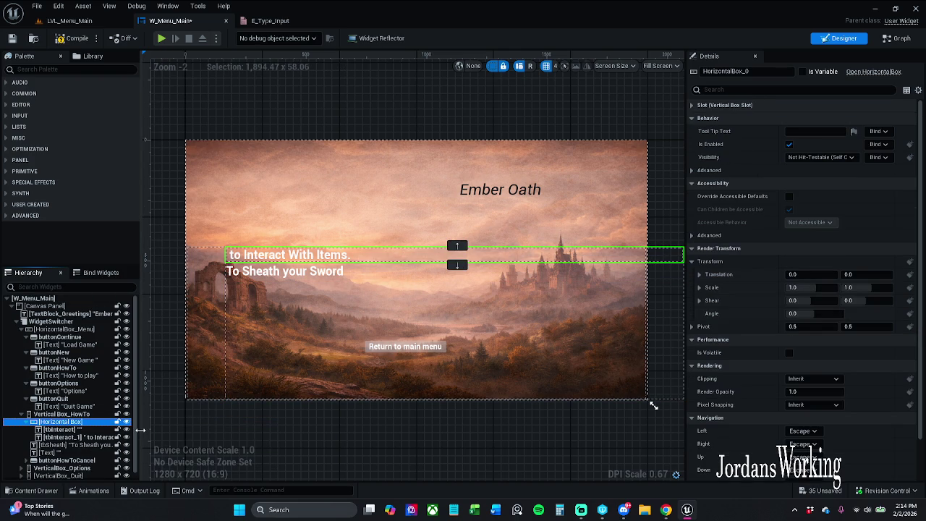
key("F2")
type("in")
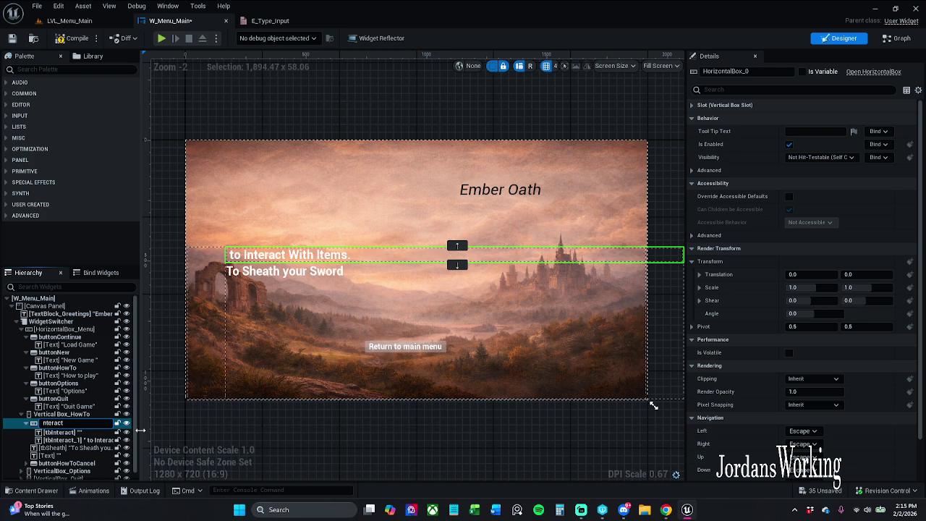
type("hb")
key("Return")
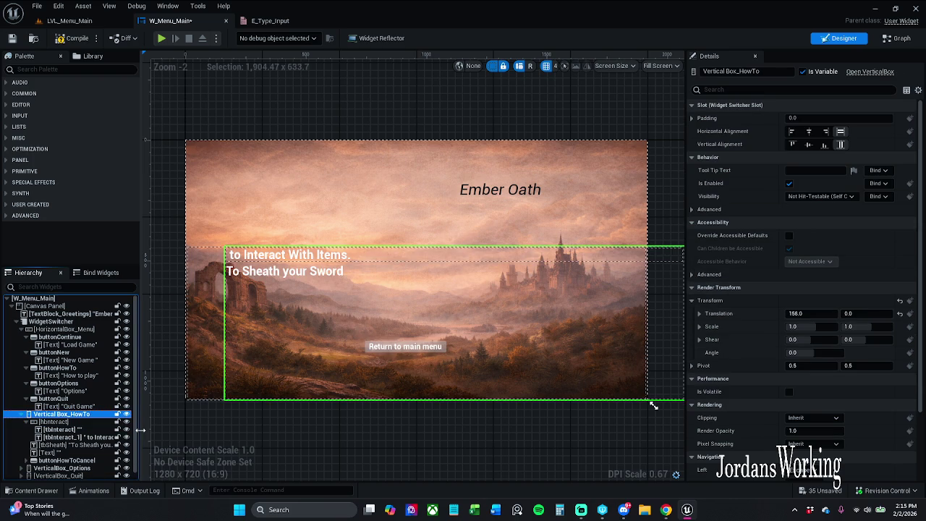
Keep the hbInteract name, collapse the box, and bring up tbSheath's edit options
left_click(54, 422)
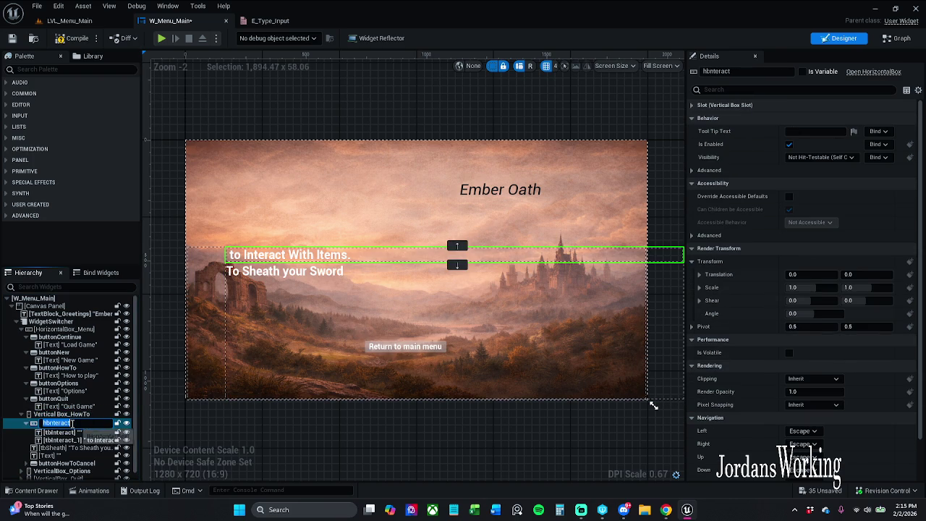
left_click(54, 422)
left_click(66, 424)
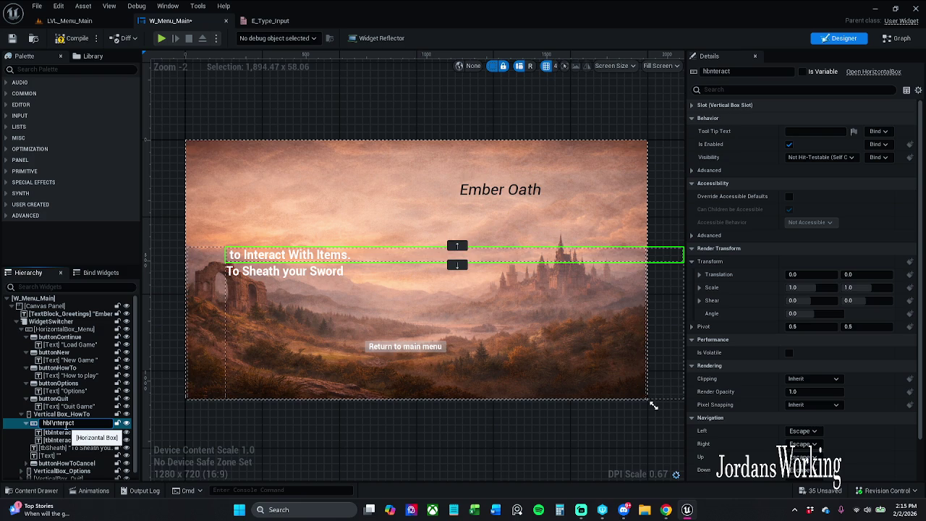
key("Return")
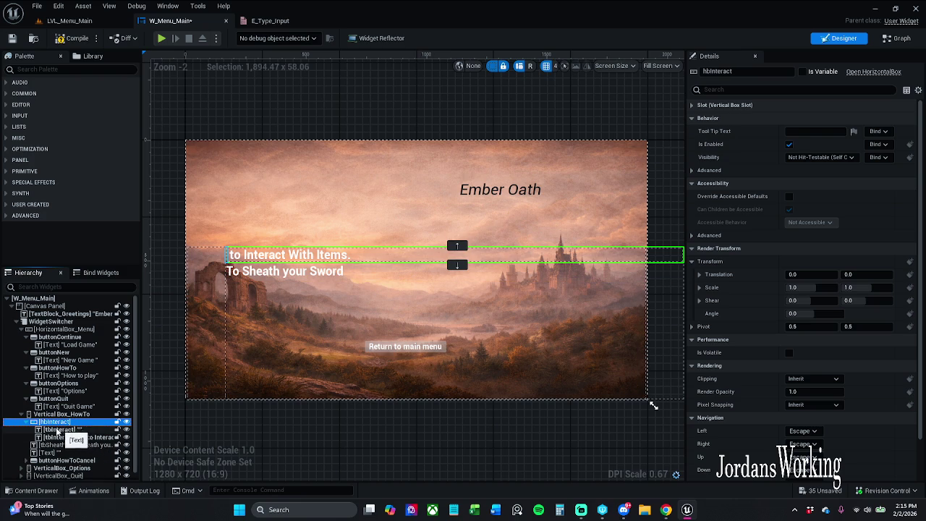
left_click(27, 426)
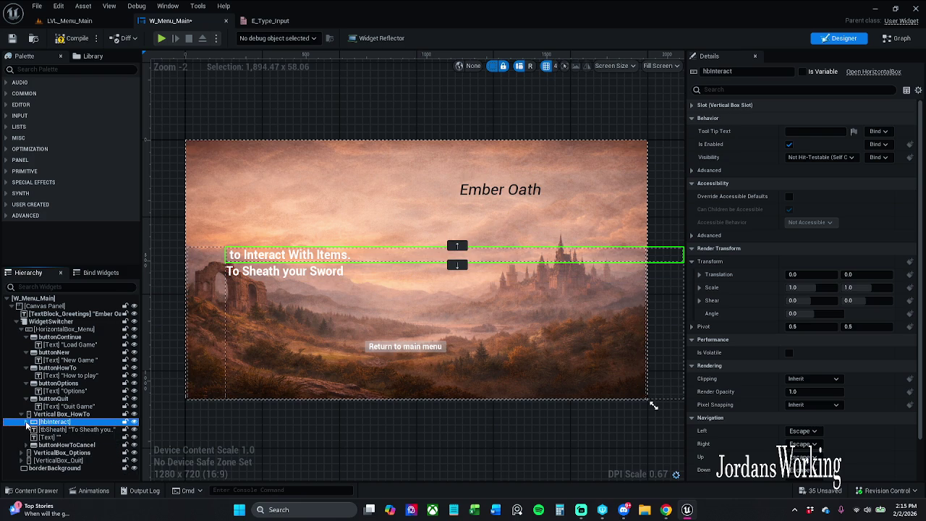
left_click(78, 430)
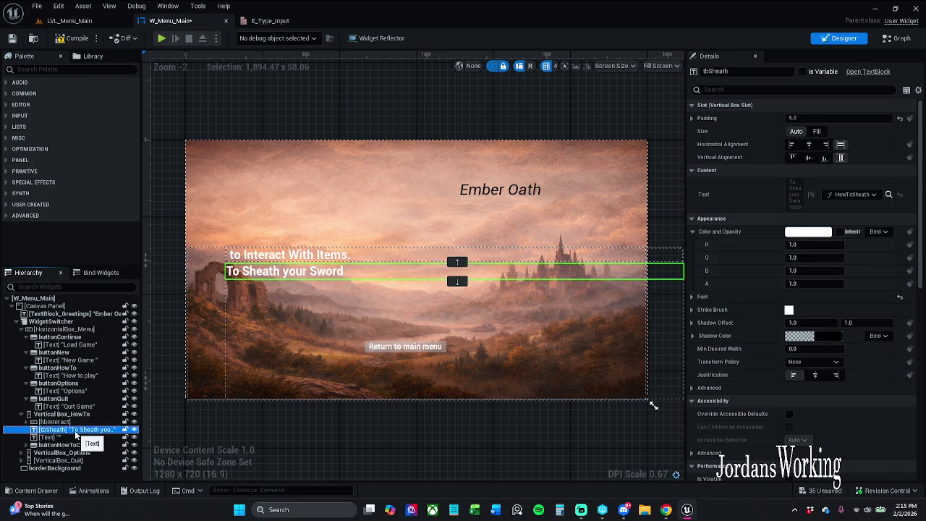
right_click(92, 432)
Wrap tbSheath in a Horizontal Box and duplicate it beside the original
mouse_move(98, 379)
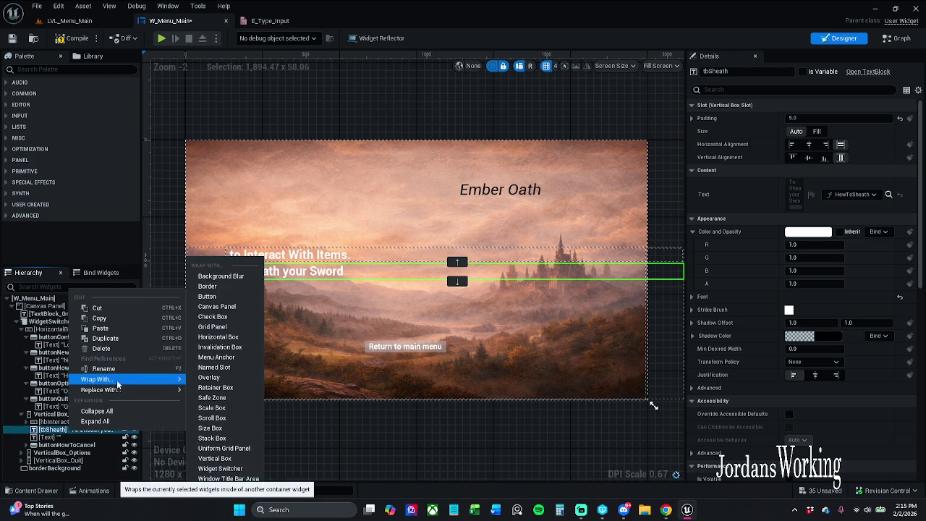
left_click(259, 347)
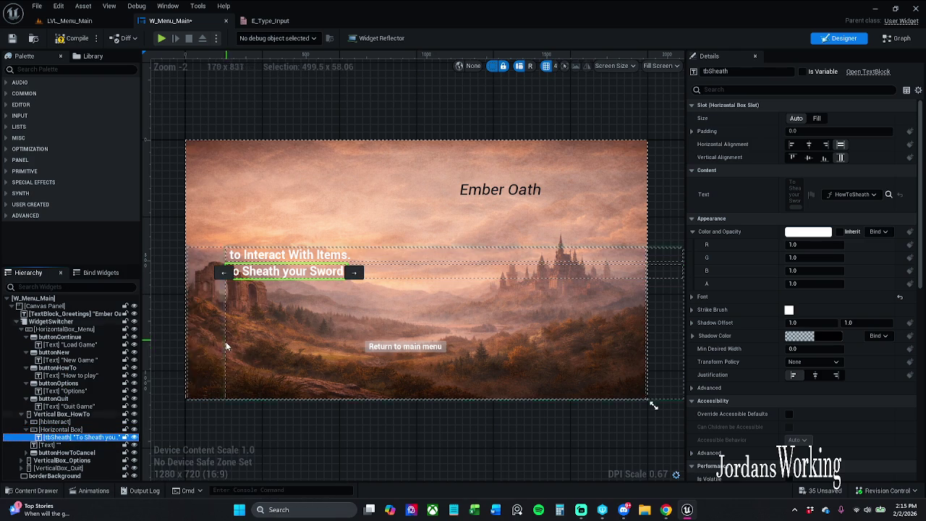
left_click(76, 445)
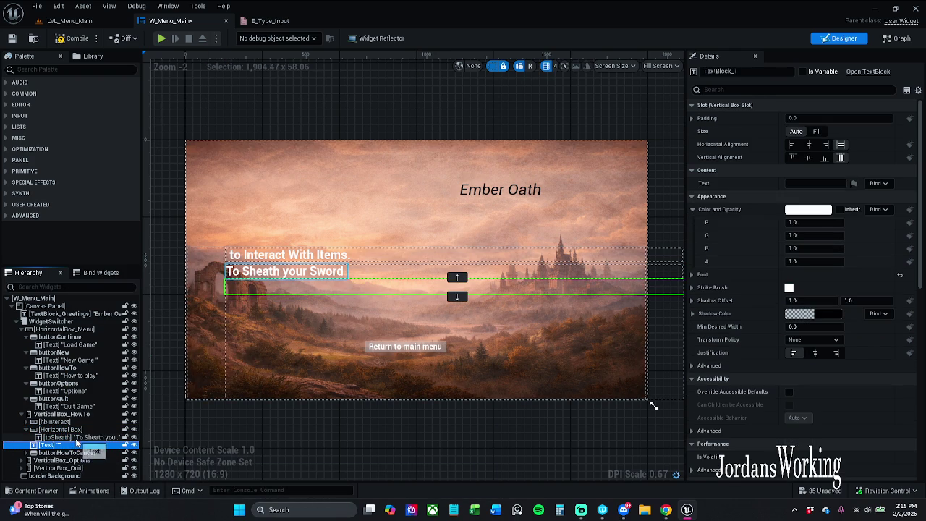
left_click(75, 437)
key("ctrl+d")
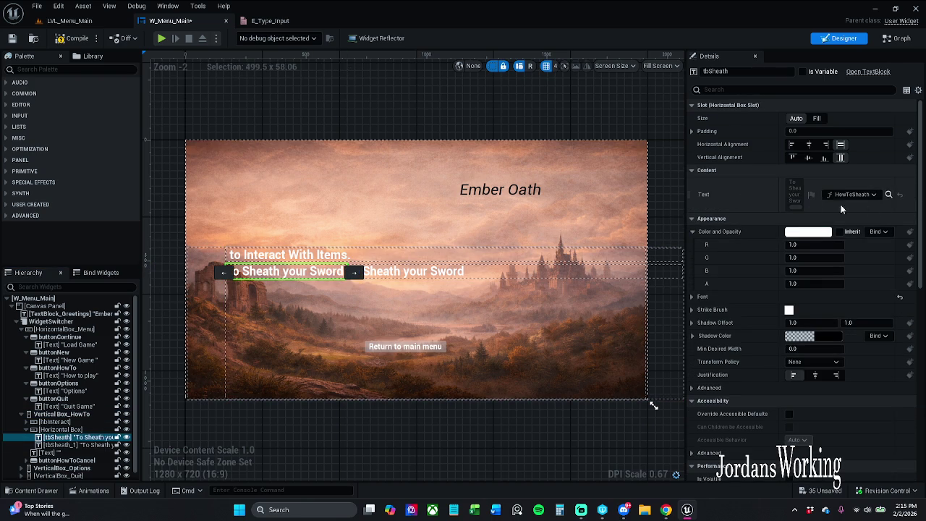
Clear tbSheath's 'To Sheath your Sword' text and bind it to HowToSheath, checking E_Type_Input
left_click(864, 194)
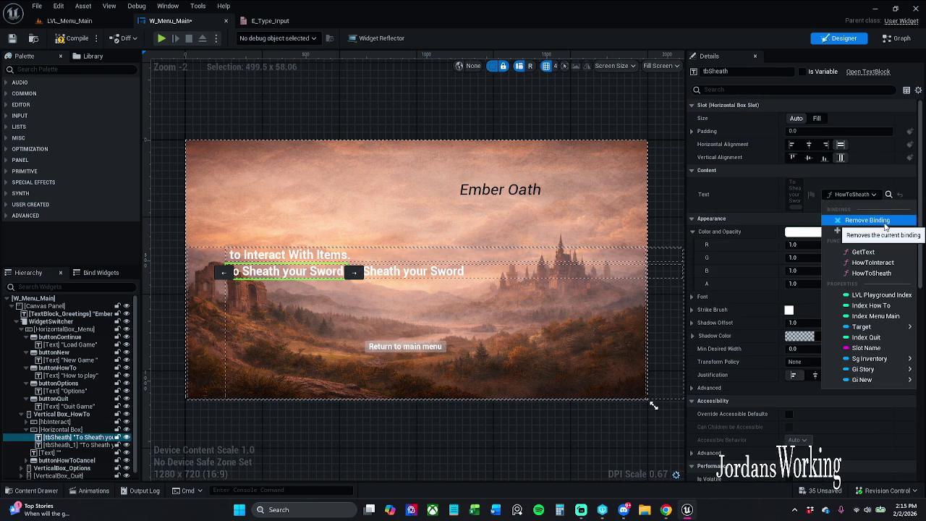
left_click(885, 222)
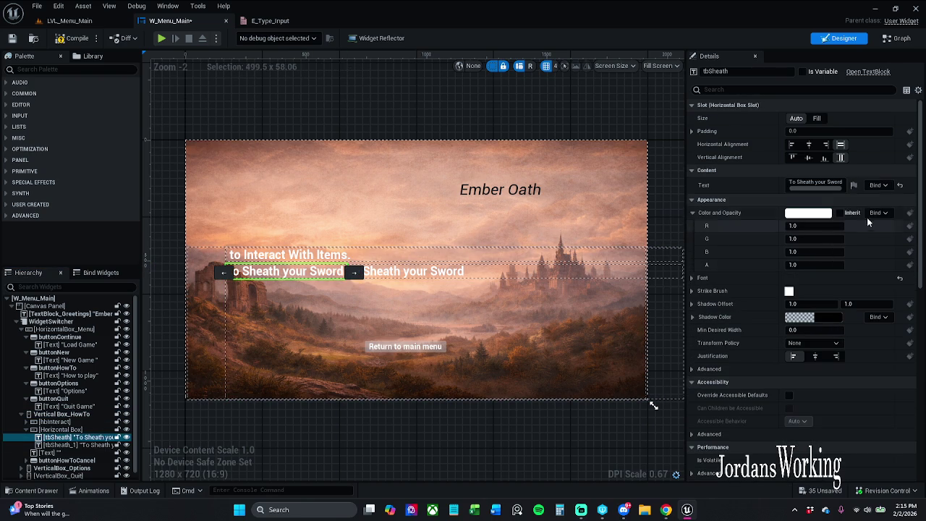
double_click(823, 183)
left_click(789, 183)
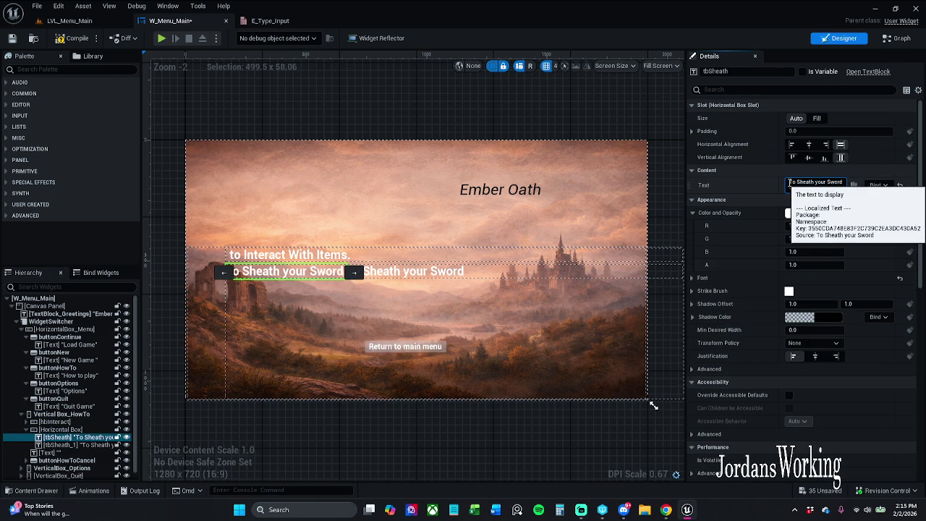
left_click_drag(828, 184, 903, 190)
key("BackSpace")
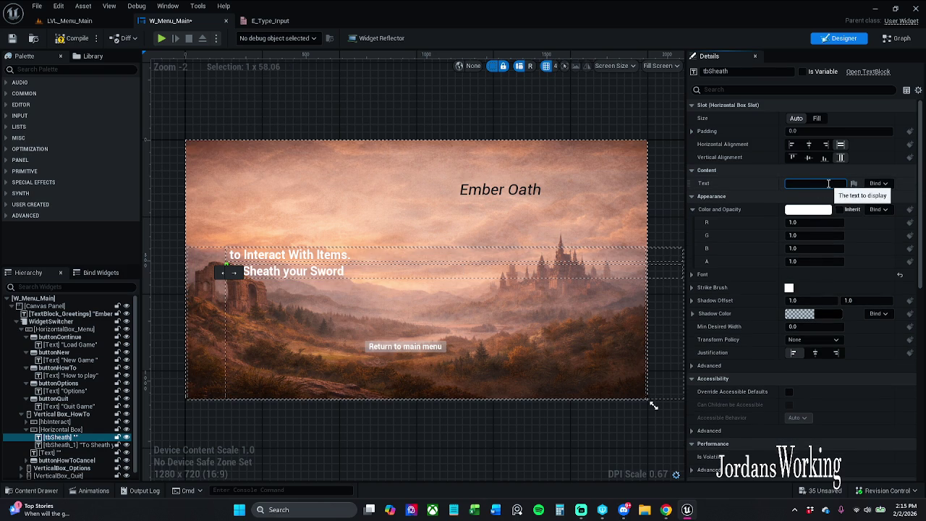
left_click(878, 183)
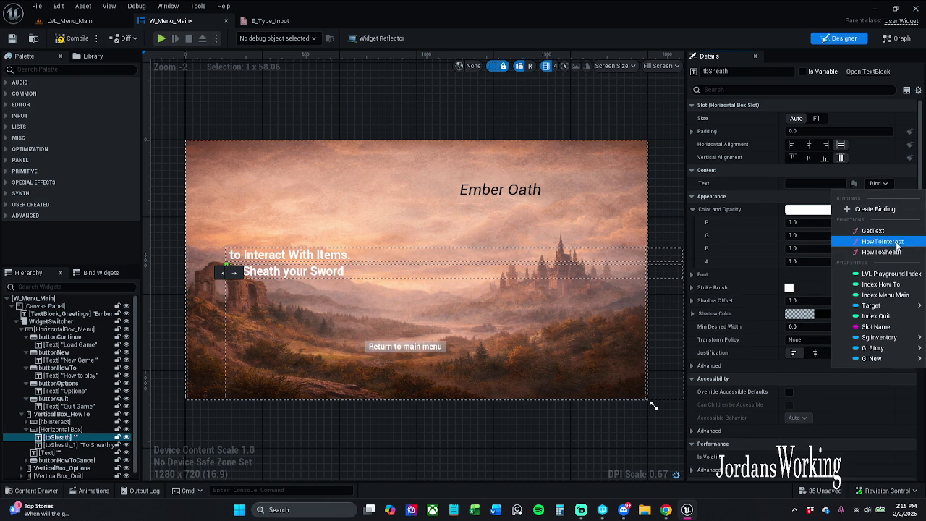
left_click(905, 253)
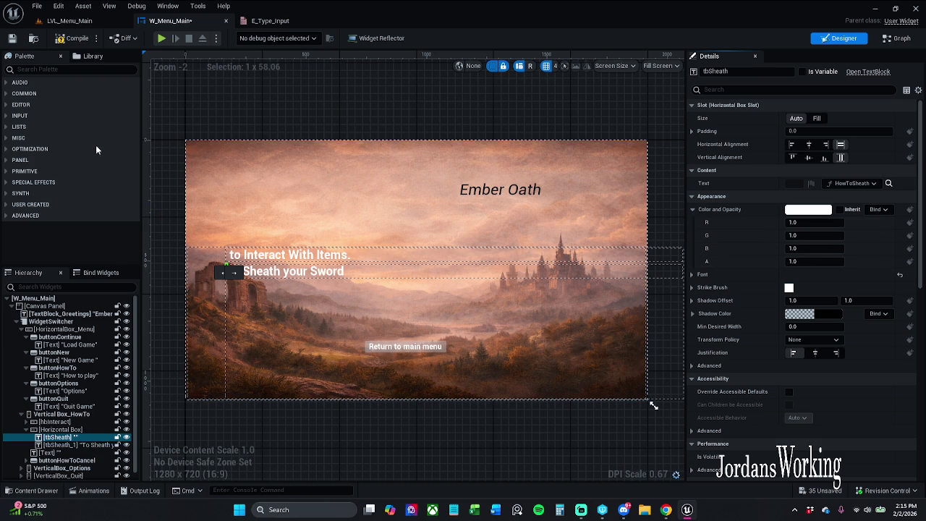
left_click(269, 20)
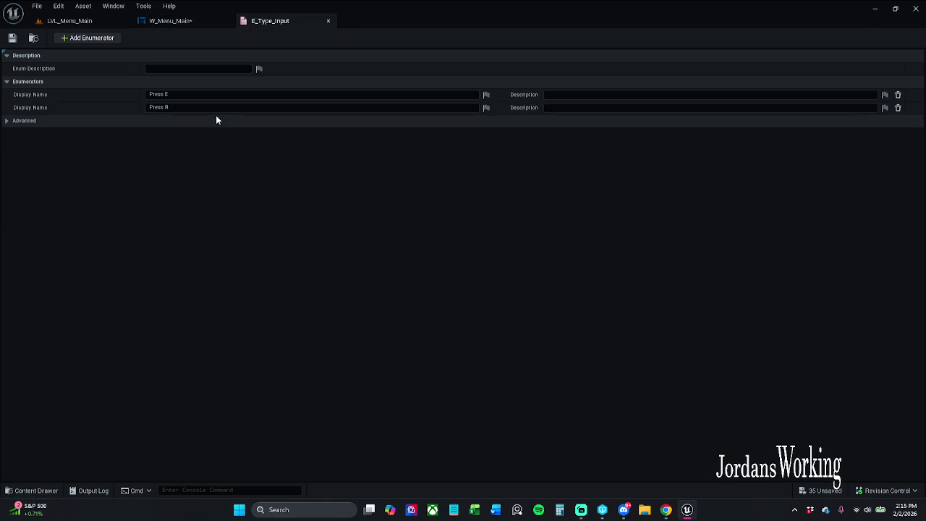
left_click(178, 21)
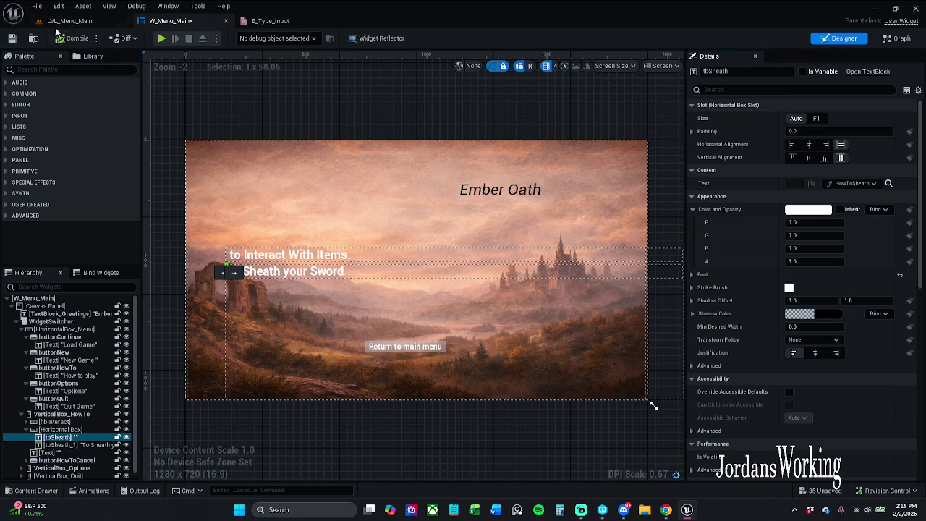
Delete the empty [Text] block under the sheath line and save W_Menu_Main
left_click(11, 39)
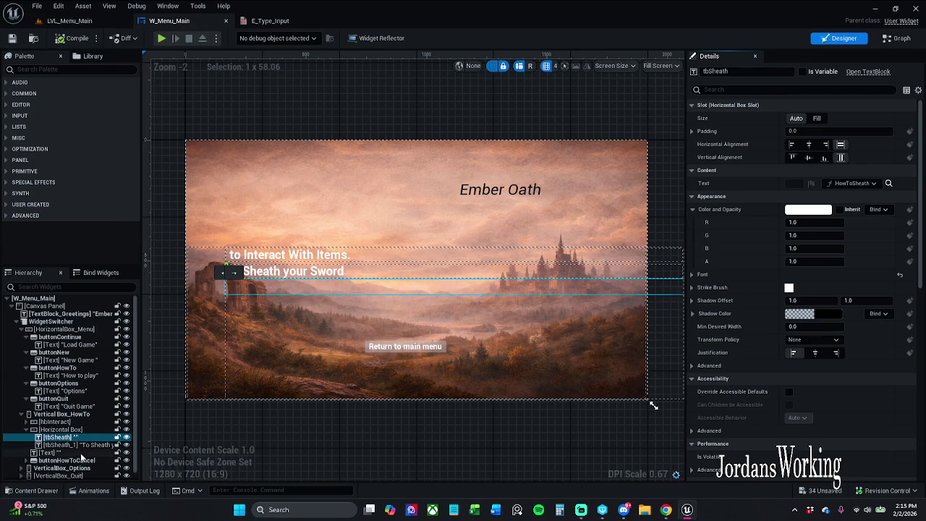
left_click(82, 454)
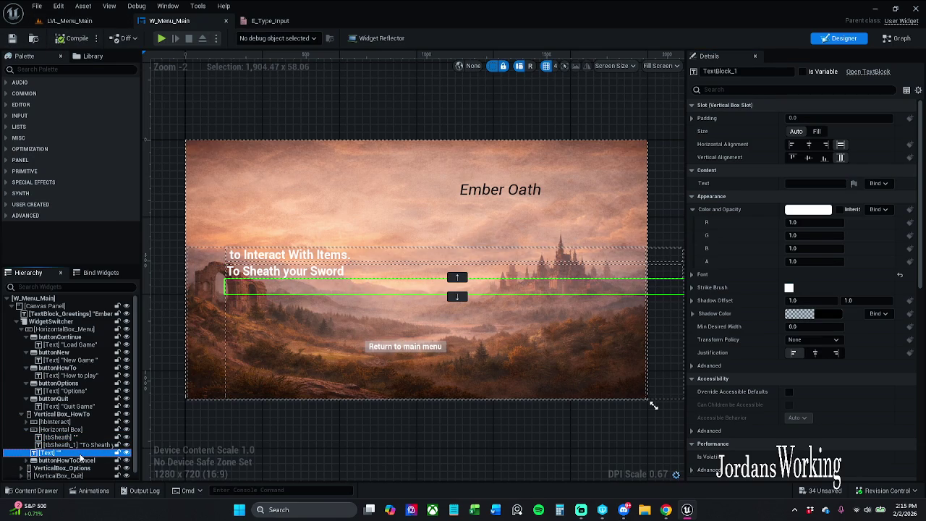
key("Delete")
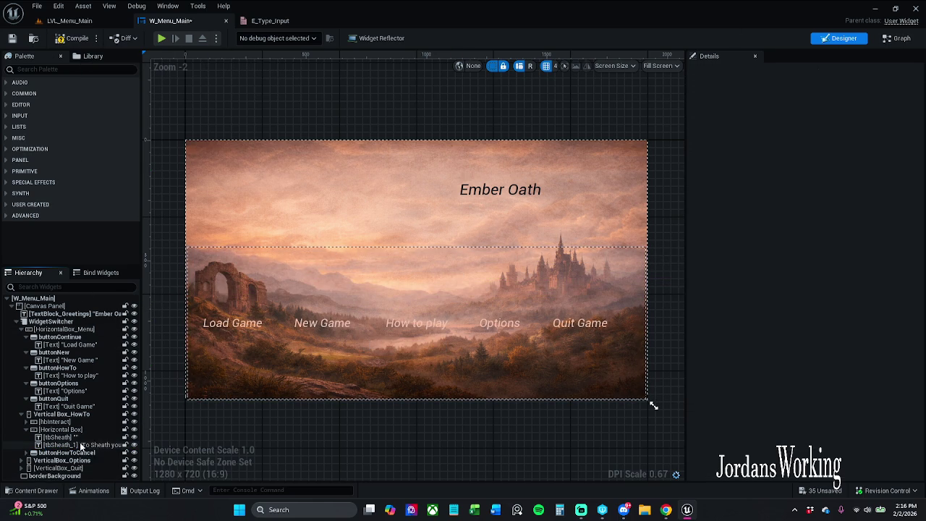
left_click(62, 413)
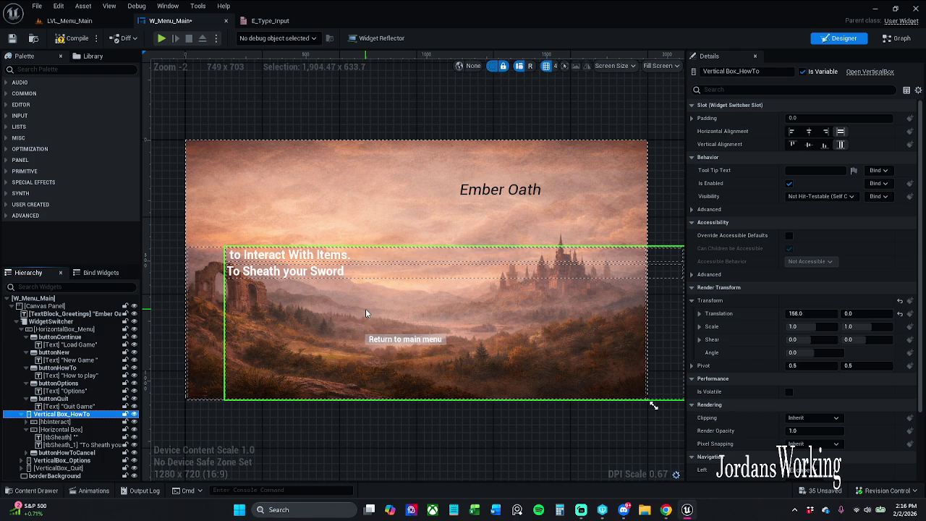
key("ctrl+z")
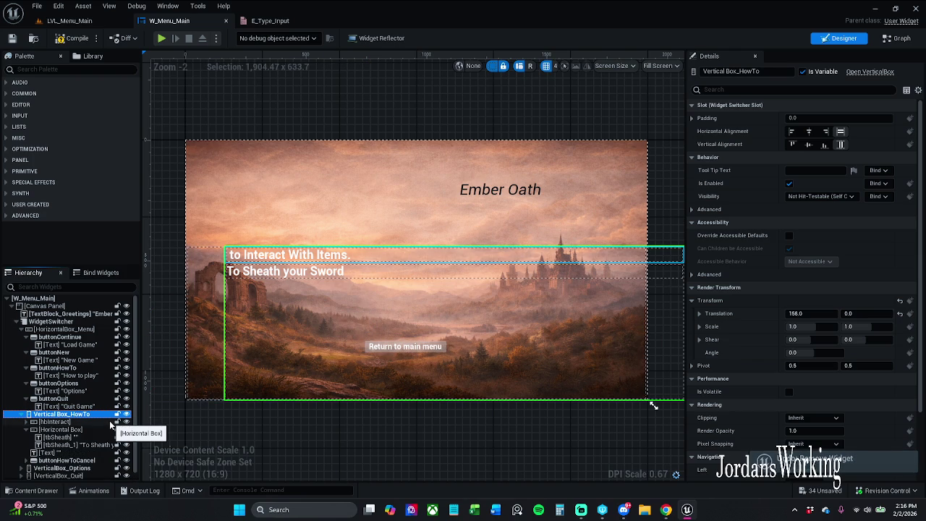
key("ctrl+y")
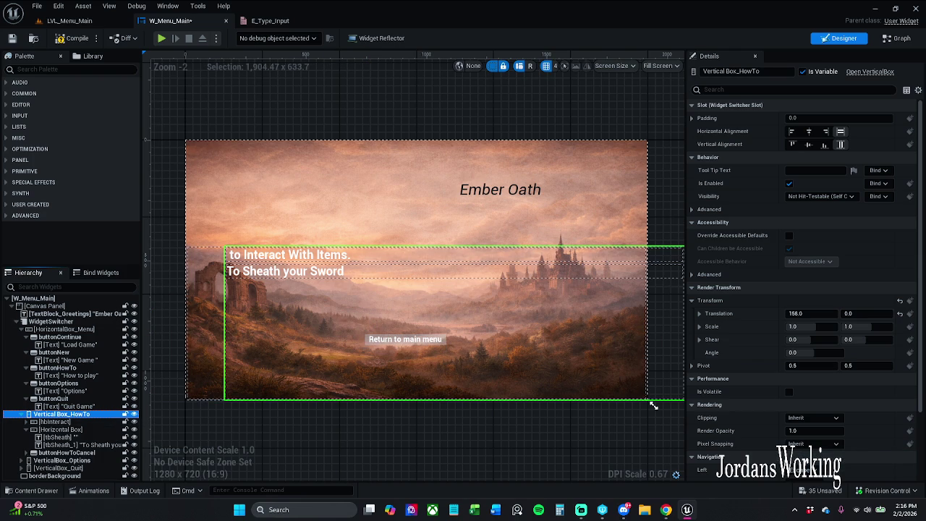
left_click(12, 38)
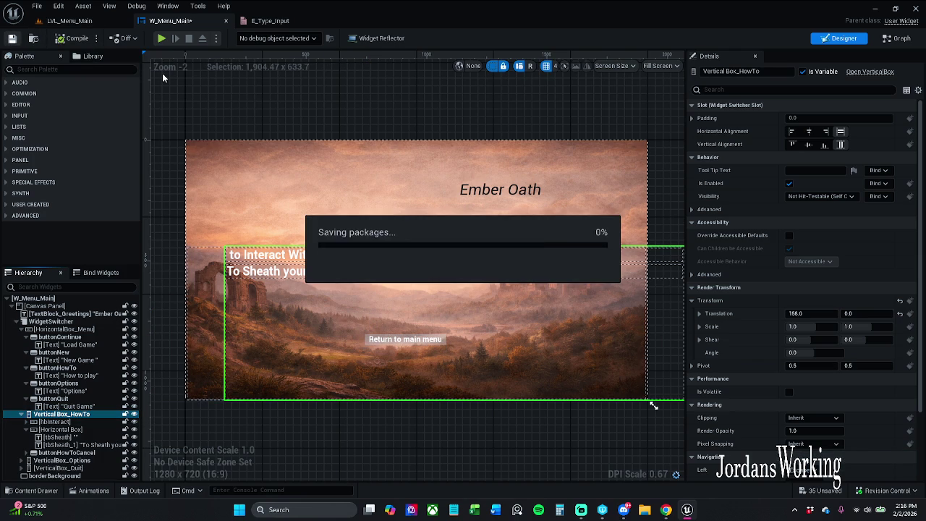
Play LVL_Menu_Main and confirm How to play shows the Press E and Press R hints, then reopen W_Menu_Main
left_click(108, 23)
left_click(235, 38)
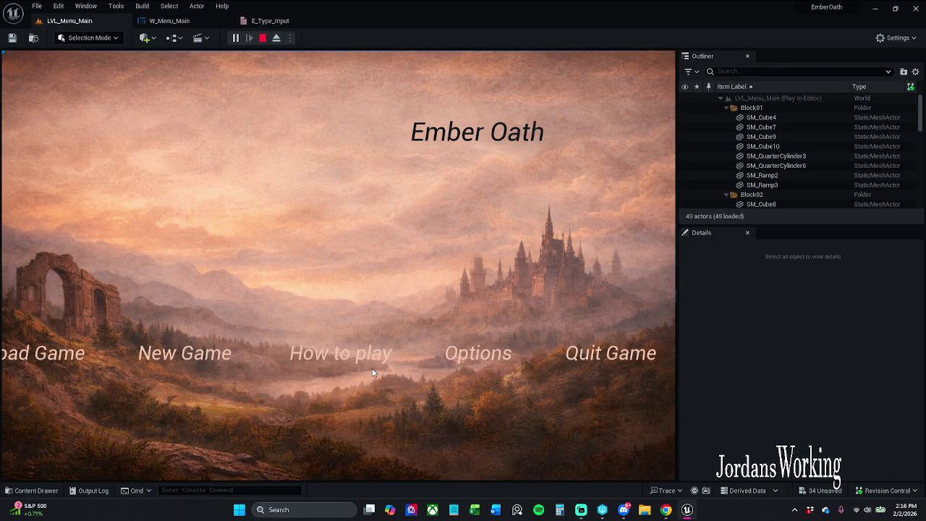
left_click(348, 353)
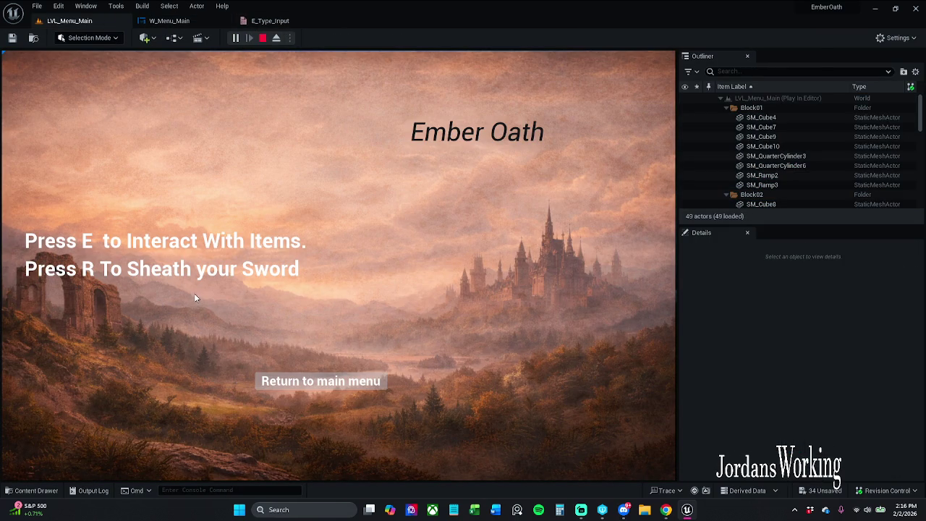
left_click(326, 385)
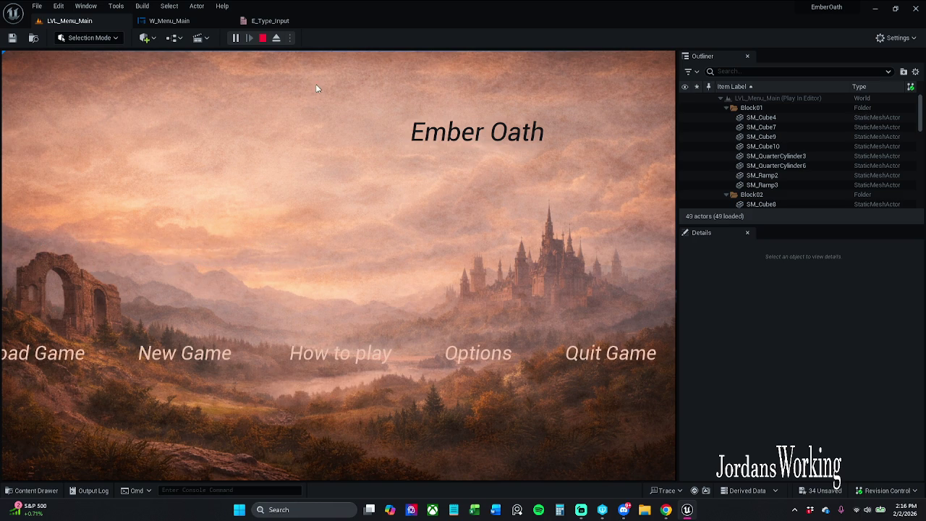
left_click(269, 21)
left_click(217, 18)
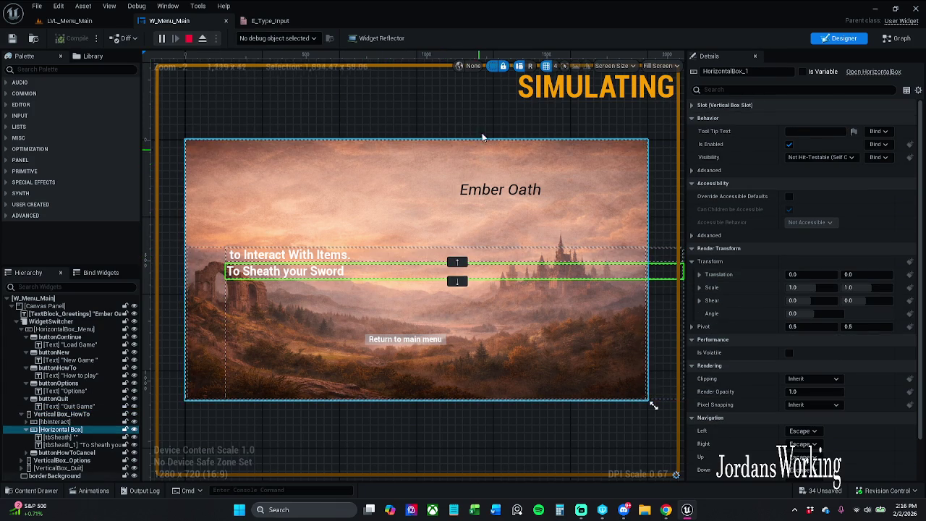
Make tbSheath_1 read 'to Sheath Your Weapon Essentially to Lighten Your Load, and Run Faster.' and play LVL_Menu_Main
left_click(190, 39)
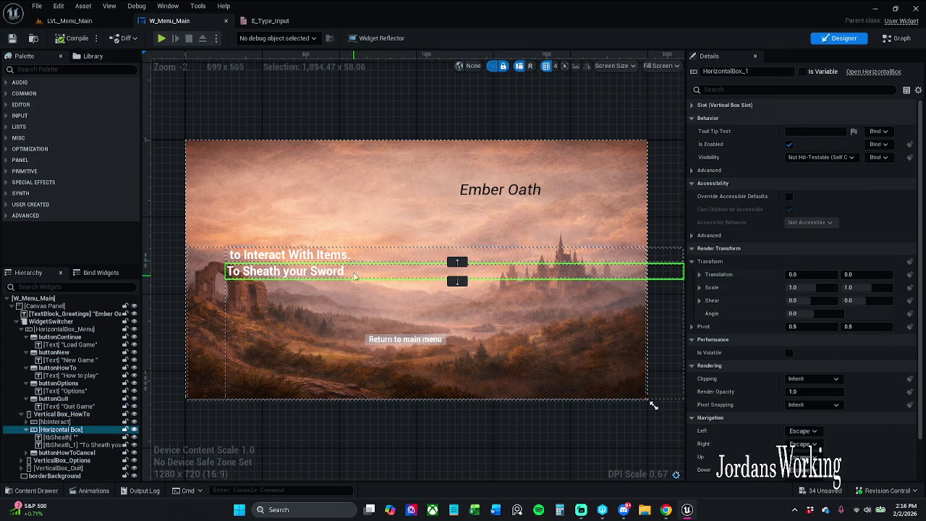
left_click(289, 272)
double_click(830, 183)
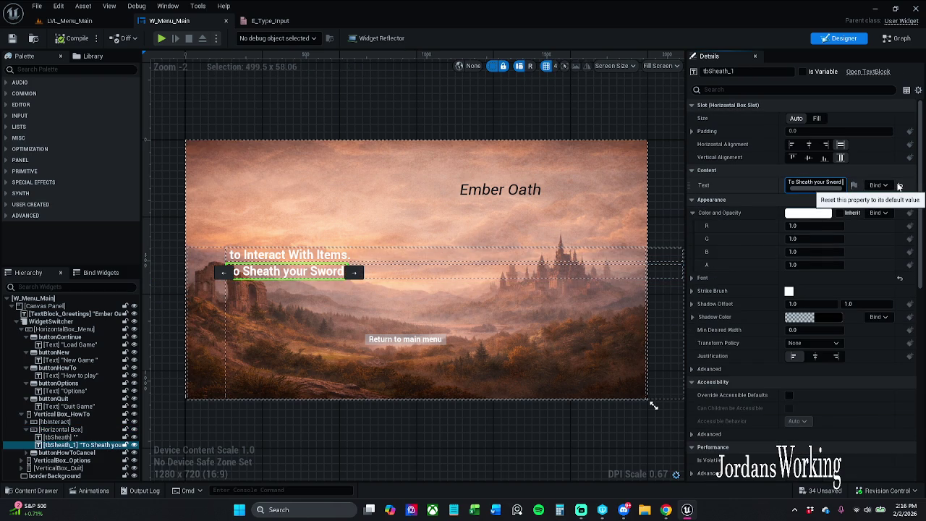
key("ctrl+v")
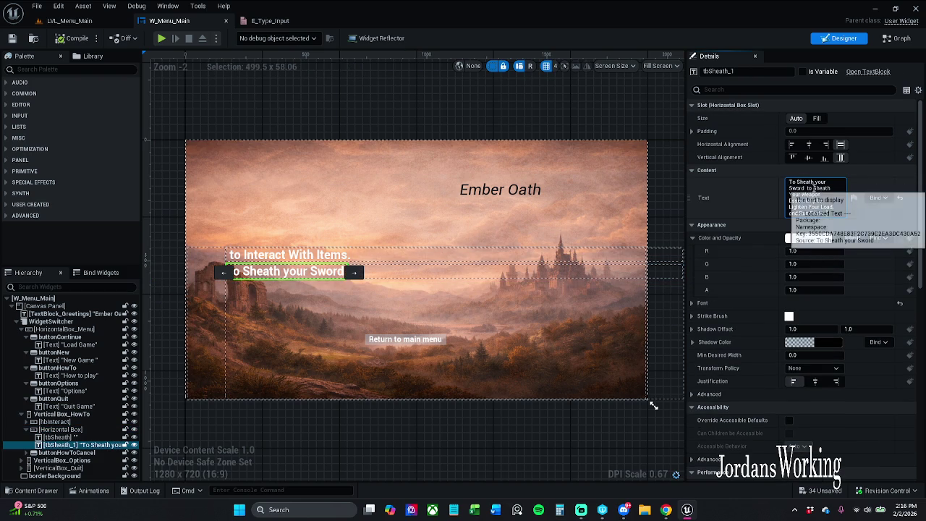
double_click(796, 188)
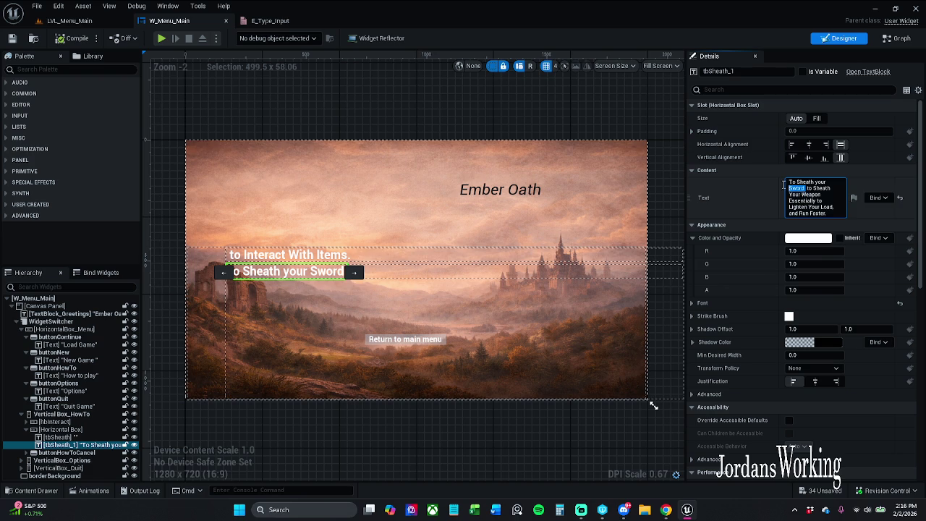
key("BackSpace")
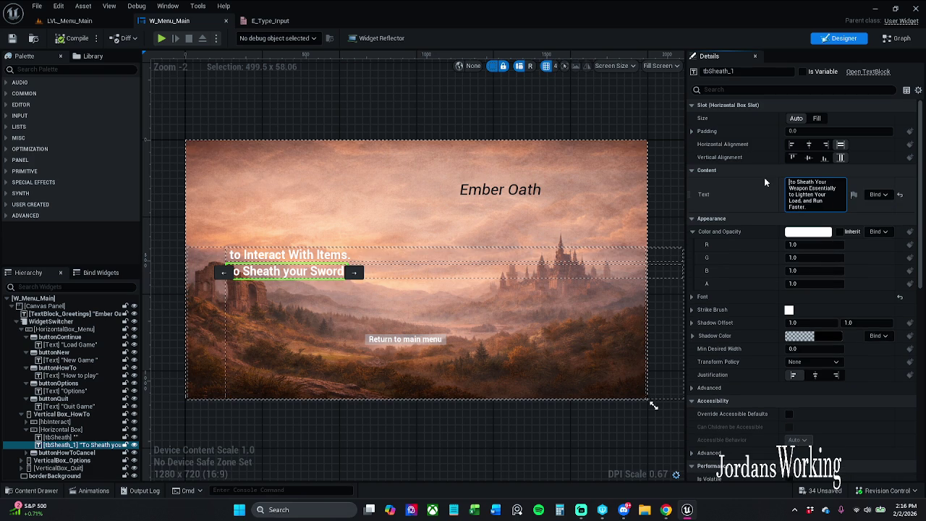
key("BackSpace")
key("Return")
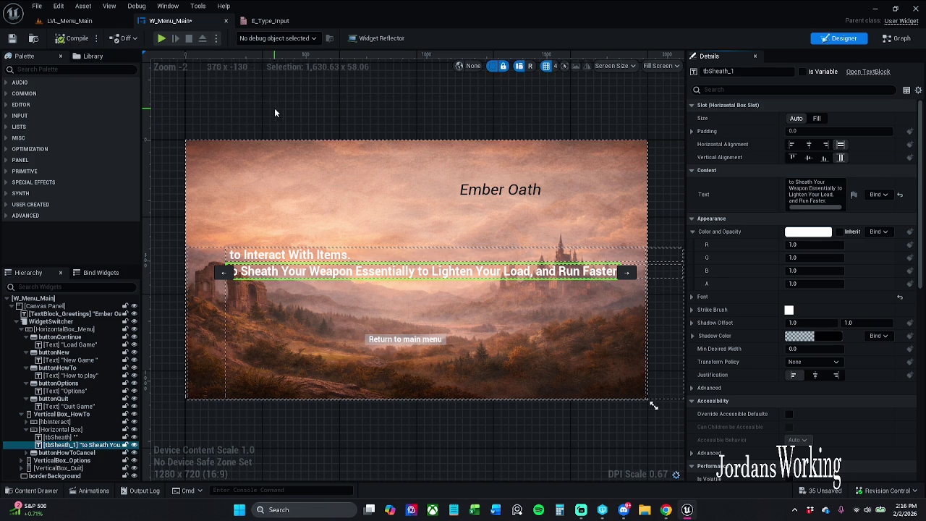
left_click(68, 21)
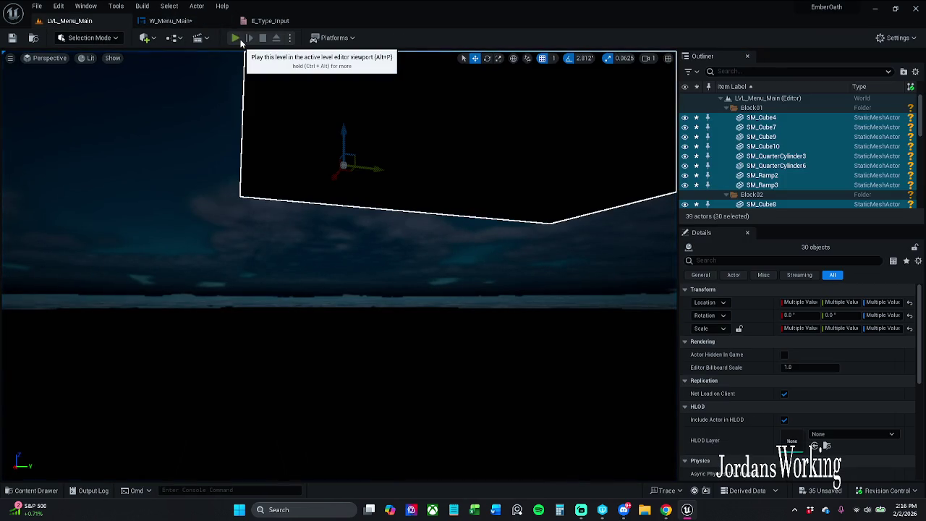
left_click(237, 39)
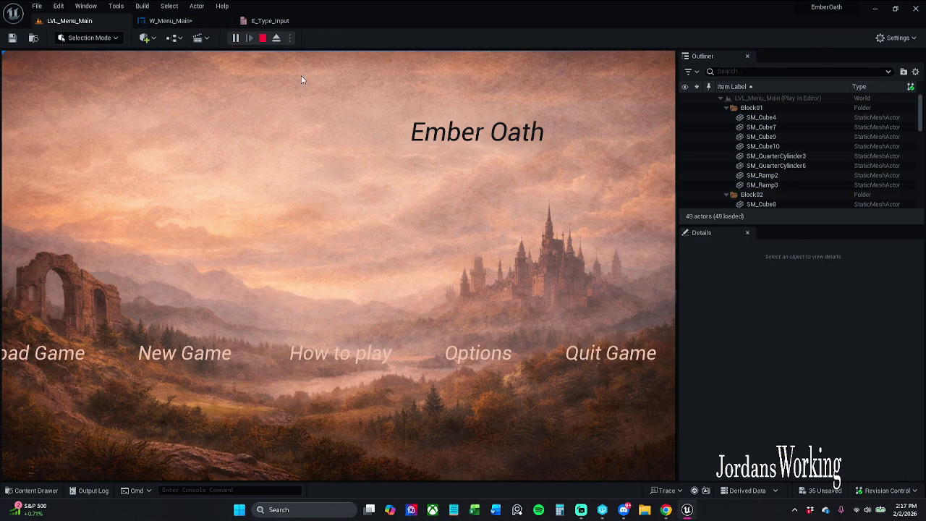
Replay the level in an immersive viewport and view the longer sheath hint on How to play
left_click(262, 37)
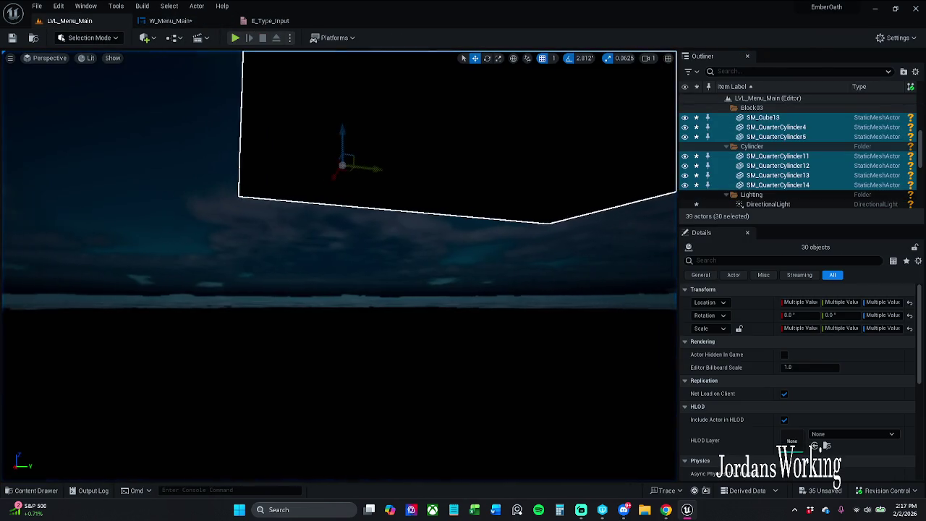
key("F11")
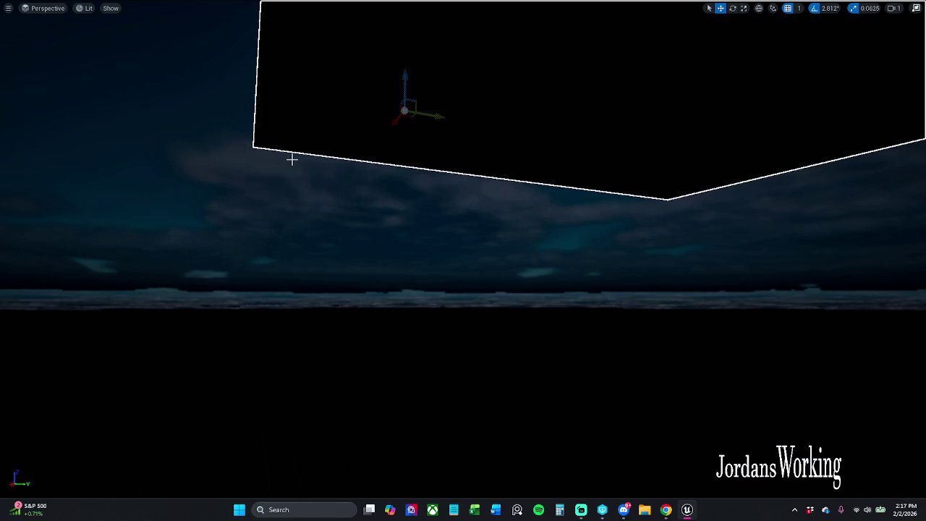
key("alt+p")
left_click(461, 351)
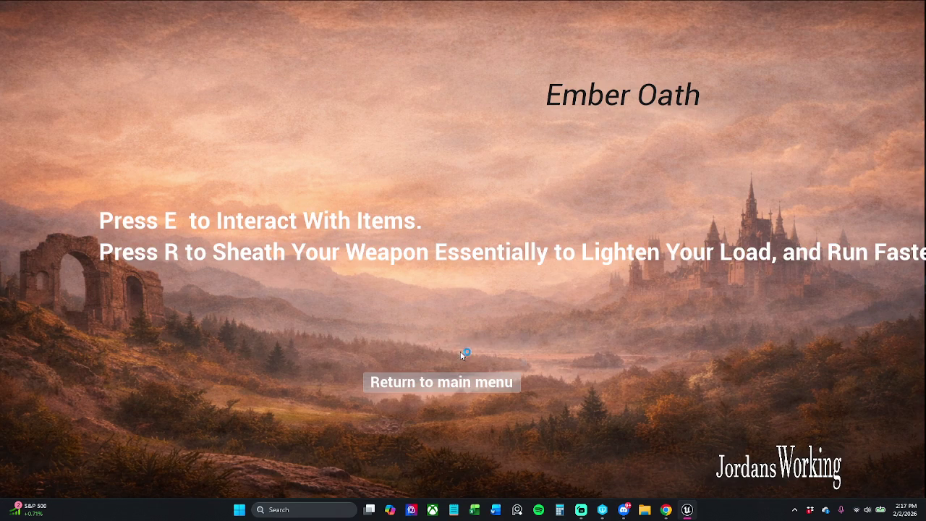
left_click(438, 382)
Quit the game through Quit Game and Yes, then return to the W_Menu_Main designer
left_click(782, 348)
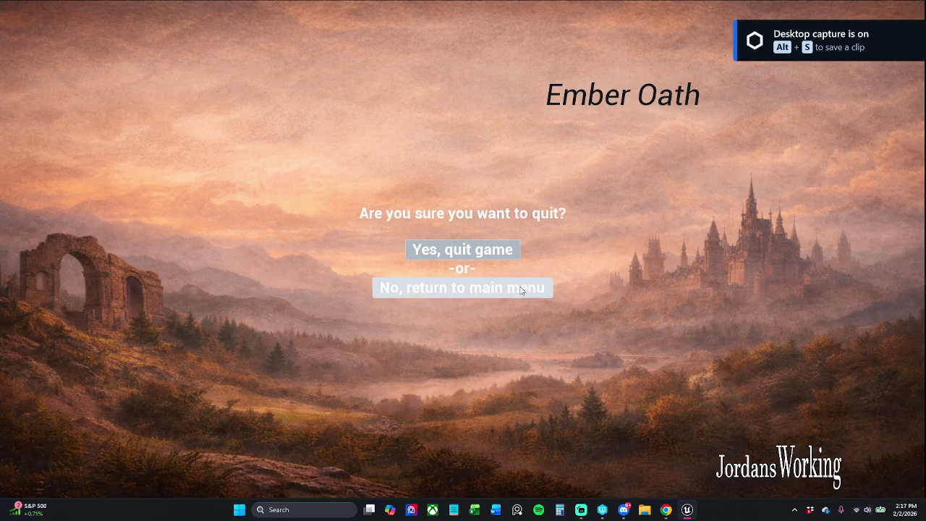
left_click(489, 250)
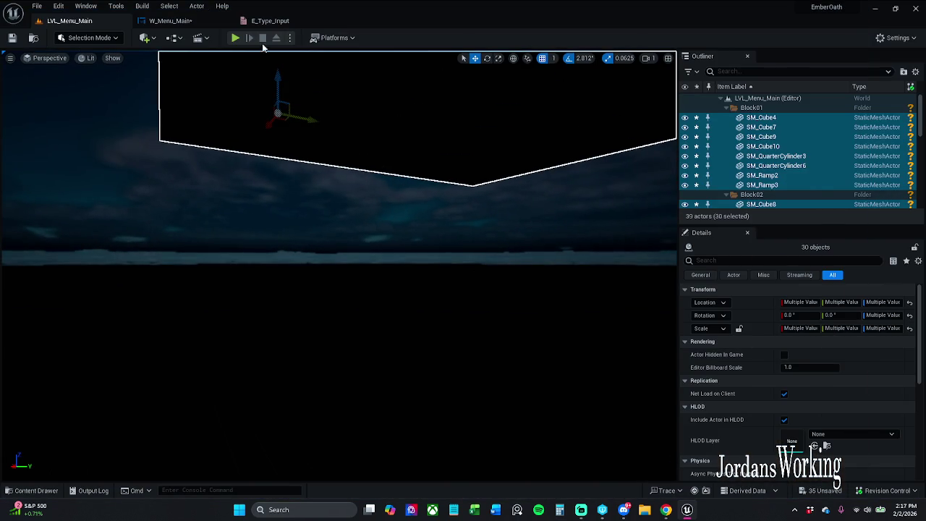
left_click(170, 20)
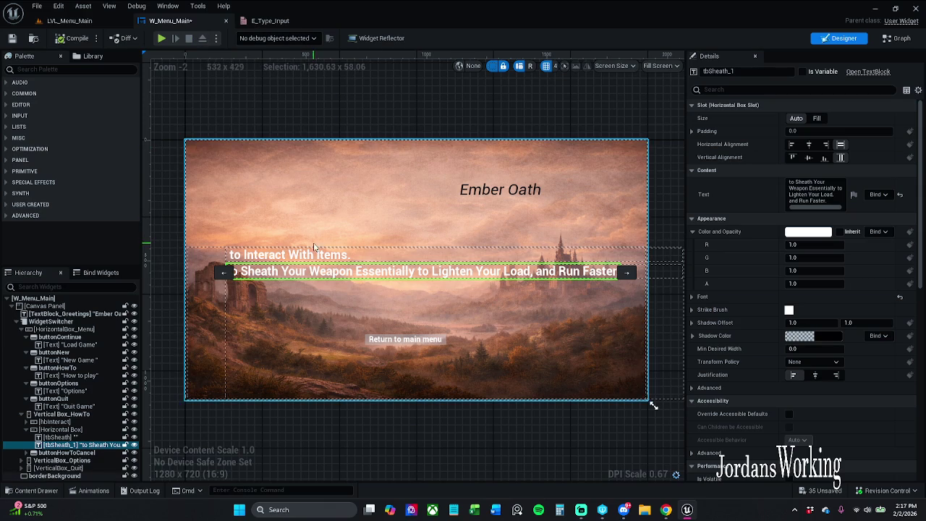
Move Vertical Box_HowTo out of the widget switcher into the main-menu row
left_click(273, 293)
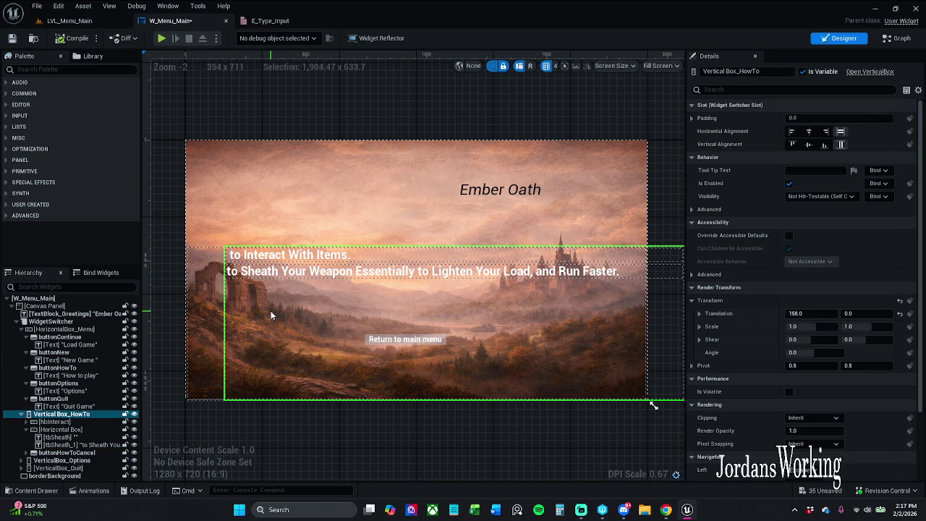
left_click_drag(329, 320, 316, 316)
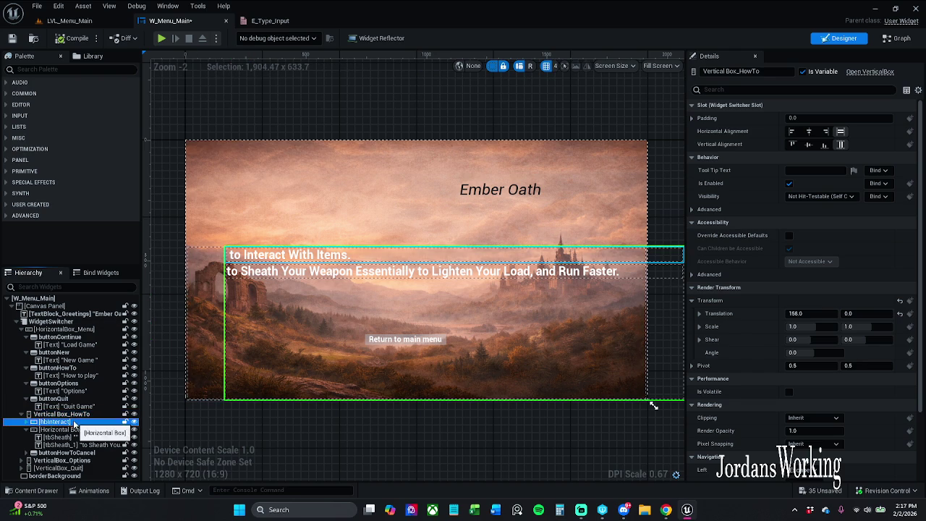
left_click_drag(248, 311, 202, 313)
left_click(79, 430)
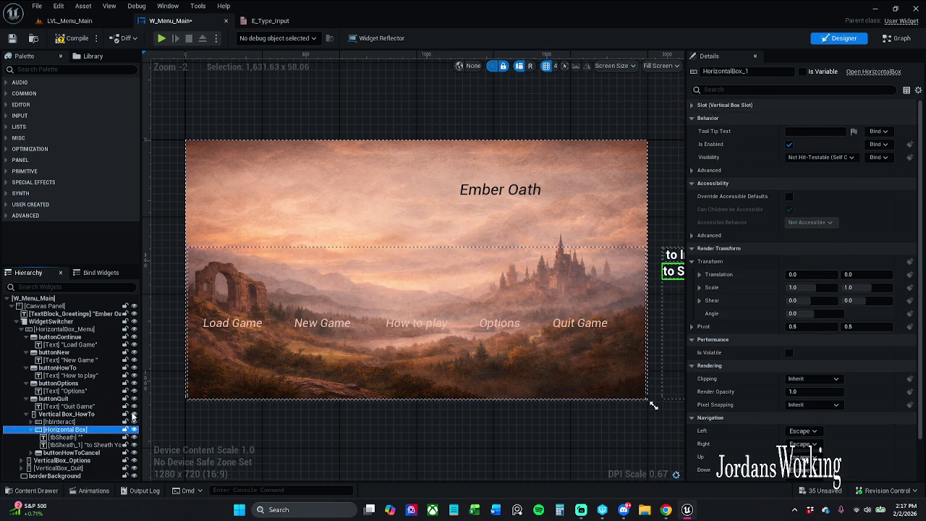
left_click(72, 414)
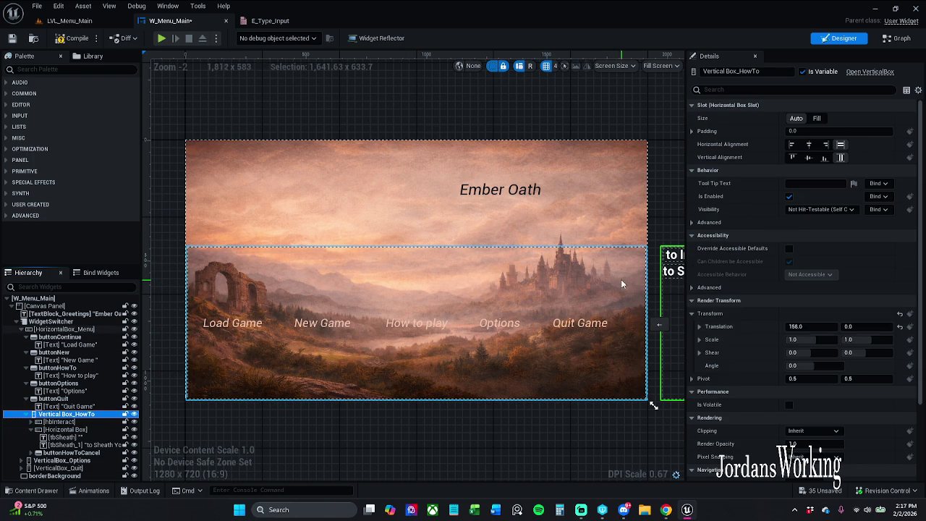
Undo the panel move, redo the long sheath text, and compile W_Menu_Main
key("ctrl+z")
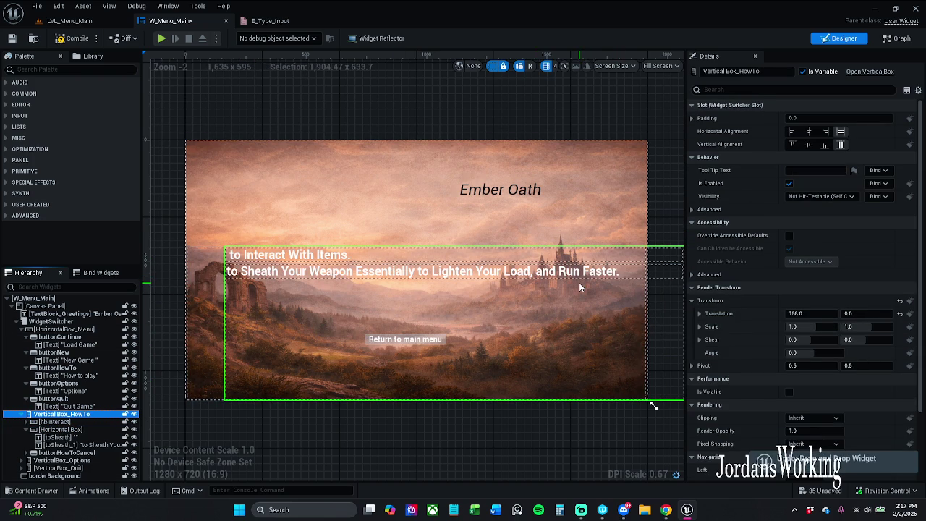
key("ctrl+z")
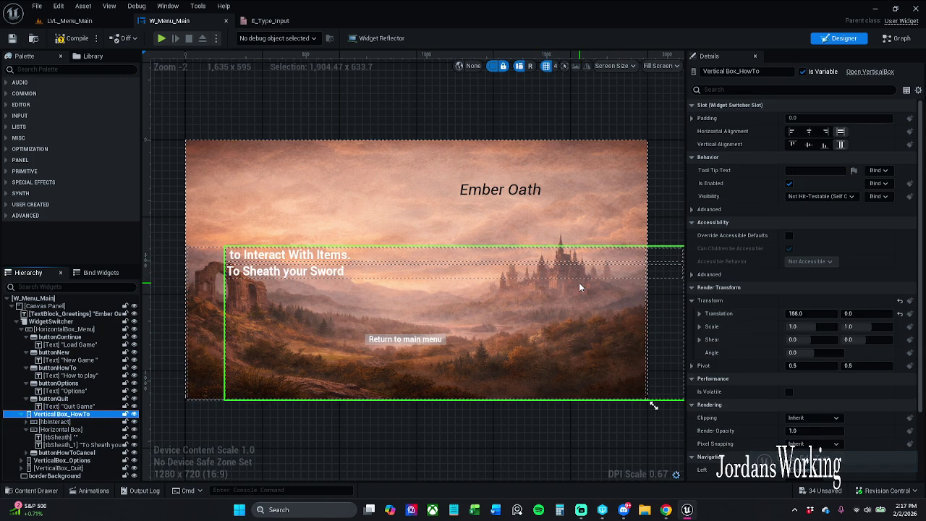
key("ctrl+y")
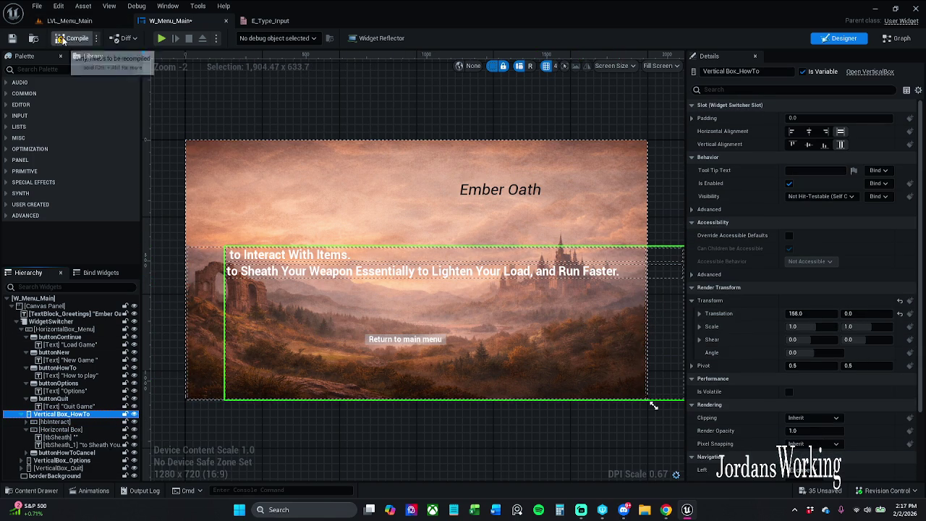
left_click(62, 40)
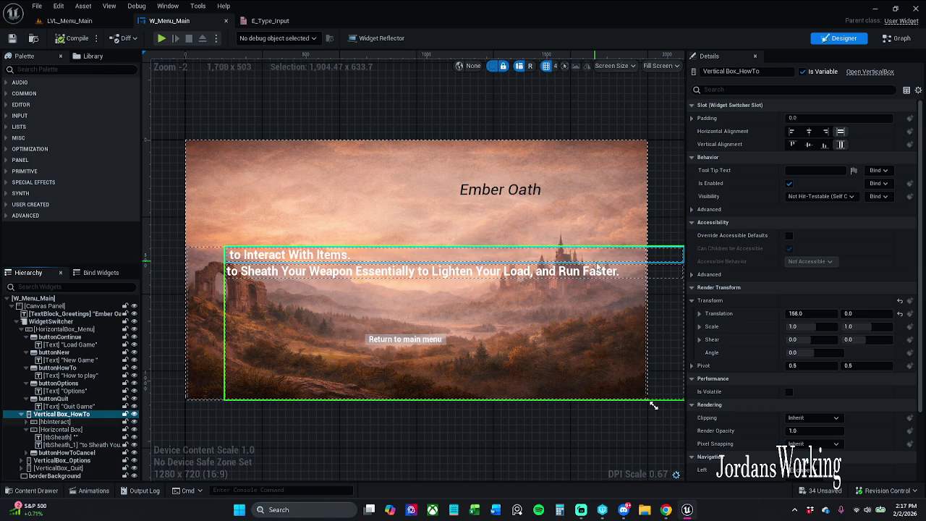
left_click(47, 22)
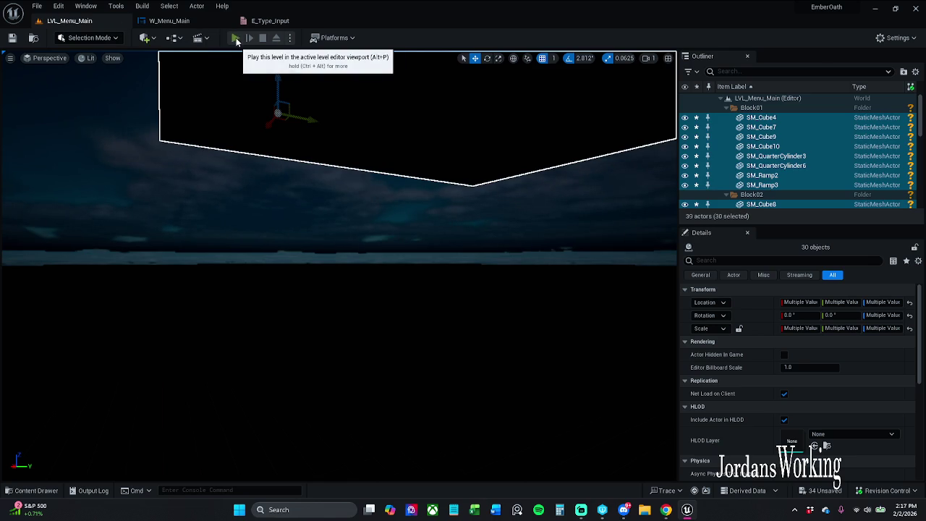
left_click(237, 38)
left_click(601, 359)
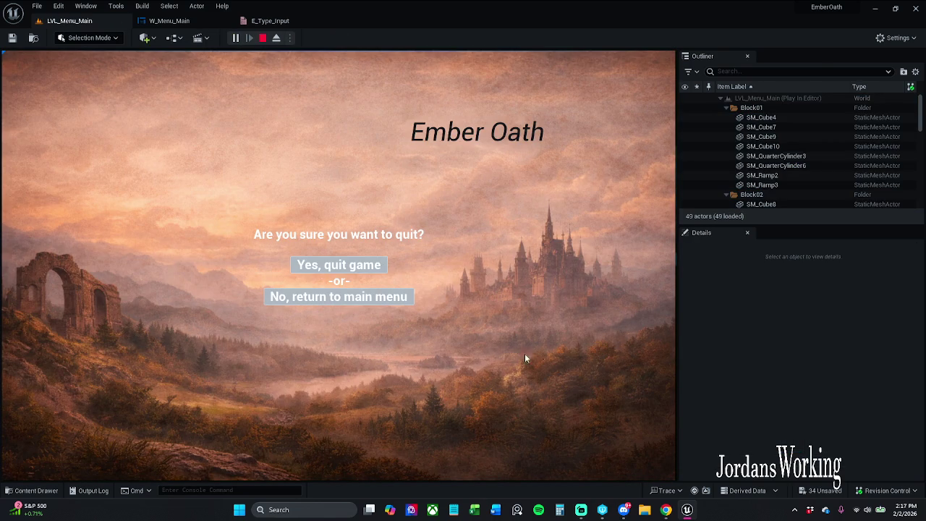
left_click(373, 265)
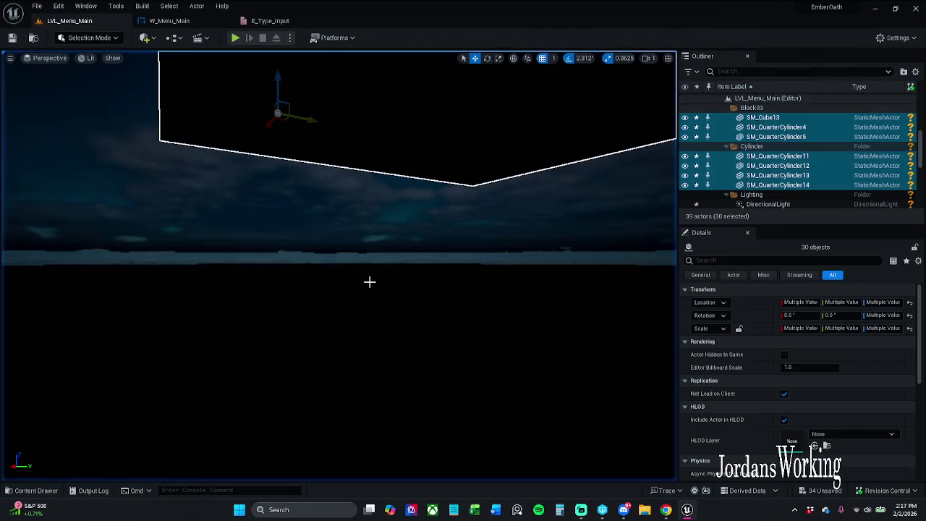
key("F11")
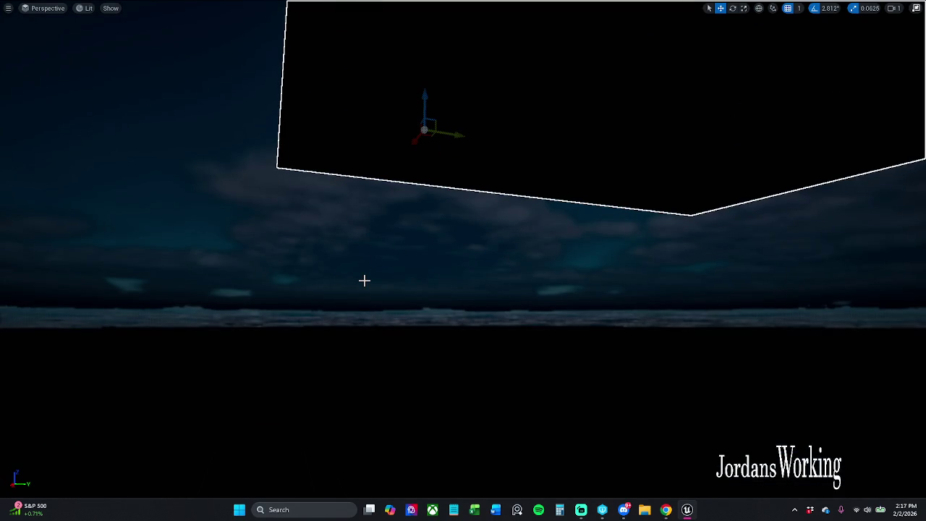
key("alt+p")
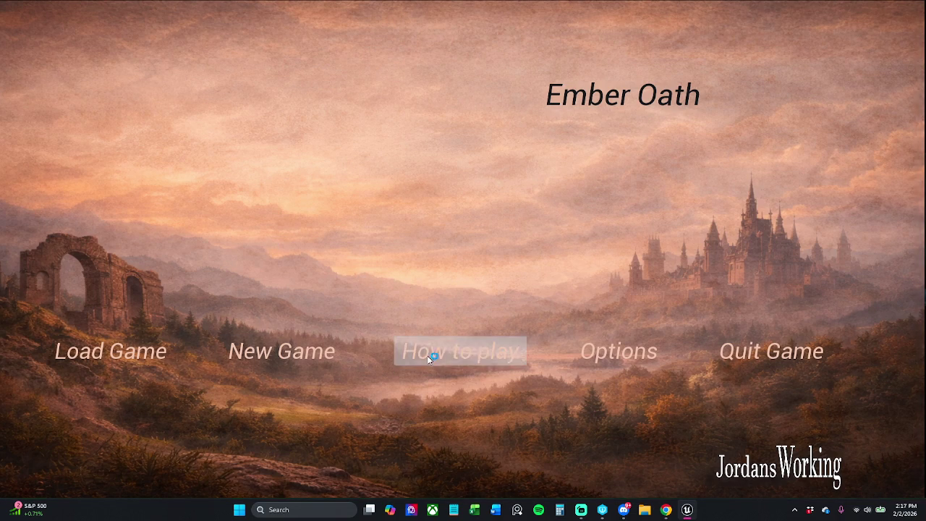
left_click(434, 352)
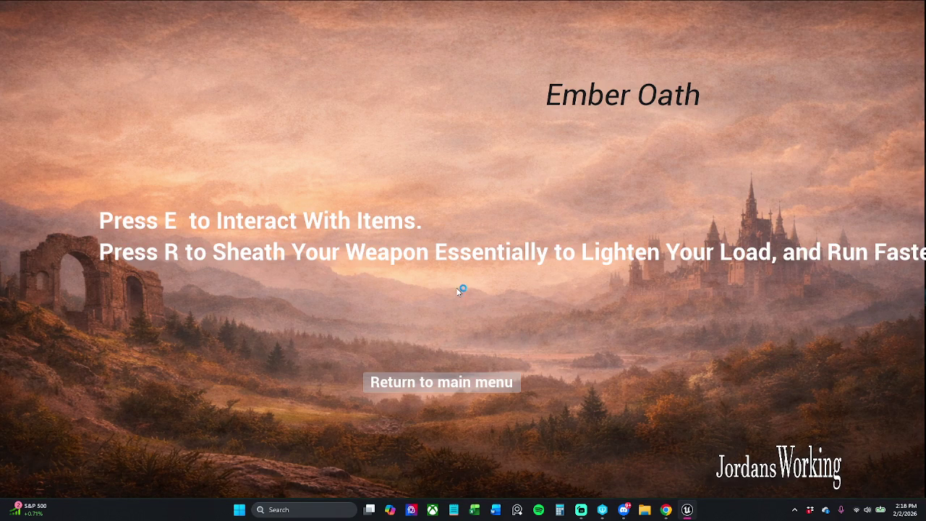
left_click(468, 390)
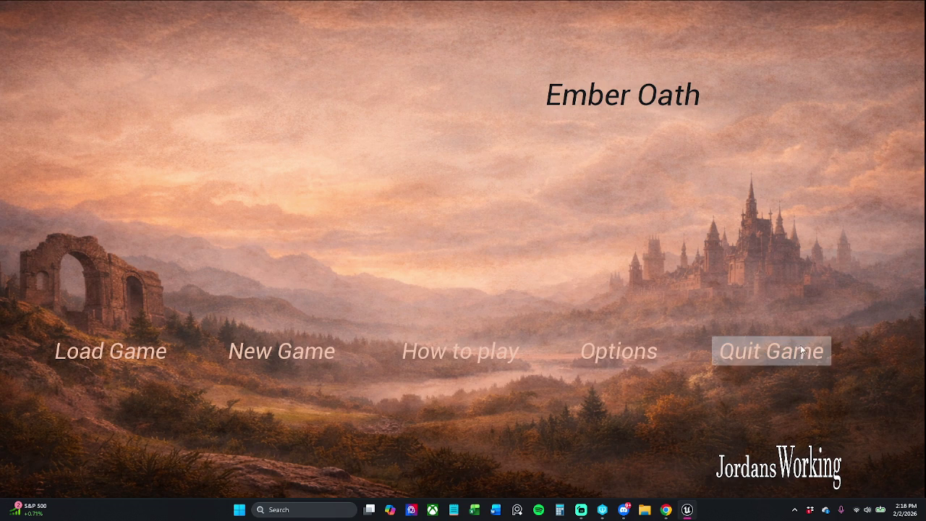
left_click(771, 352)
left_click(484, 257)
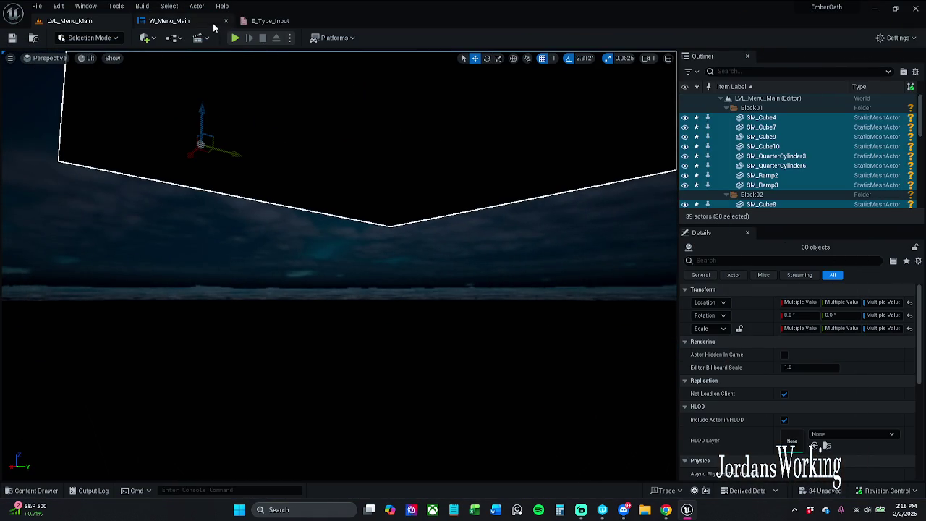
left_click(170, 20)
Remove the lighten-your-load phrase so tbSheath_1 reads 'to Sheath Your Weapon Essentially Run Faster.', then save
left_click(269, 20)
left_click(193, 20)
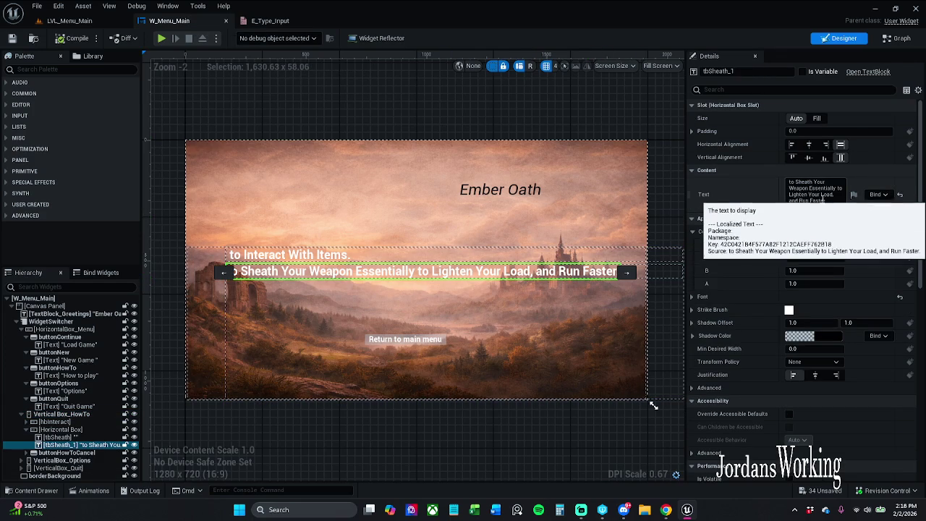
mouse_move(835, 194)
left_mouse_down()
mouse_move(788, 195)
mouse_move(818, 190)
mouse_move(805, 187)
mouse_move(859, 252)
left_mouse_up()
key("BackSpace")
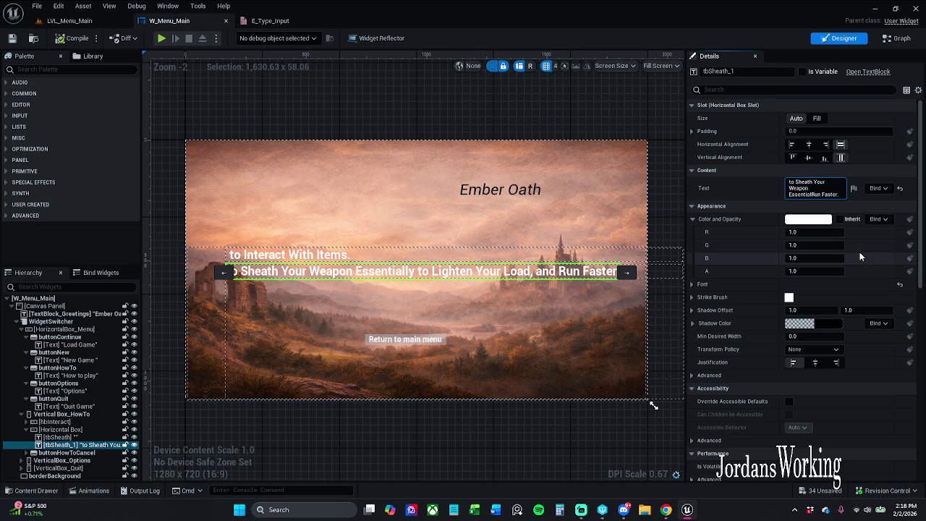
type("ially")
key("Return")
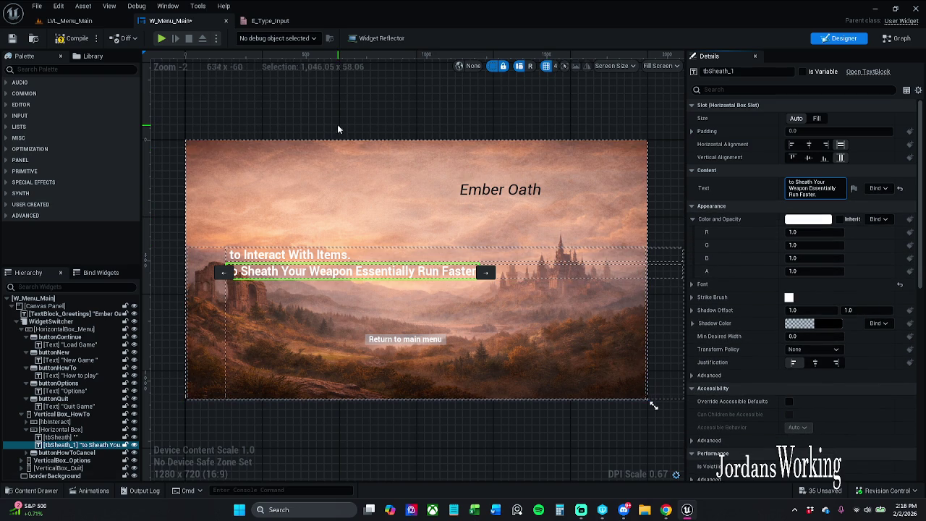
left_click(12, 38)
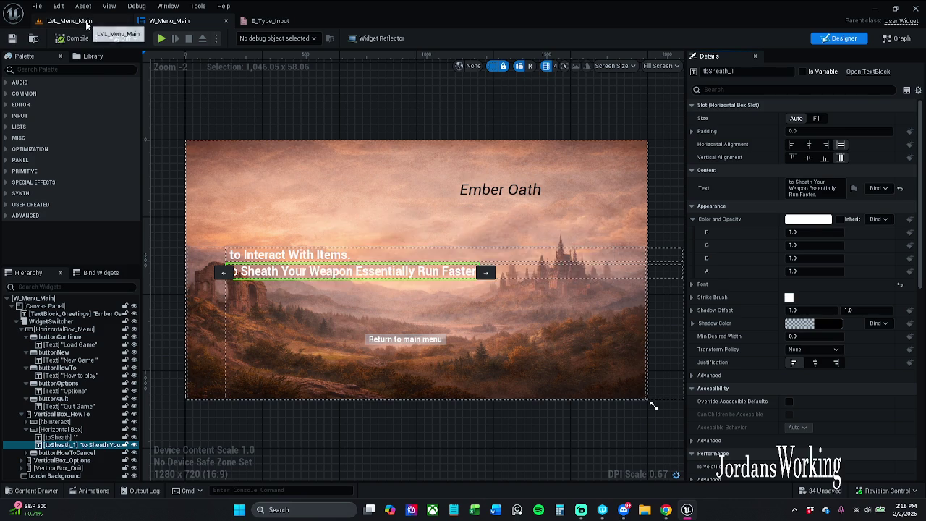
left_click(86, 22)
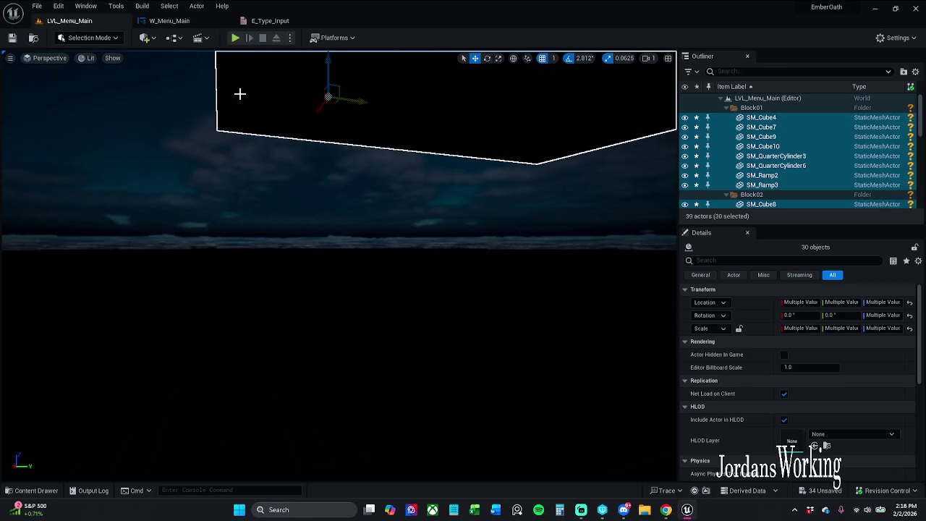
key("F11")
left_click_drag(419, 227, 422, 218)
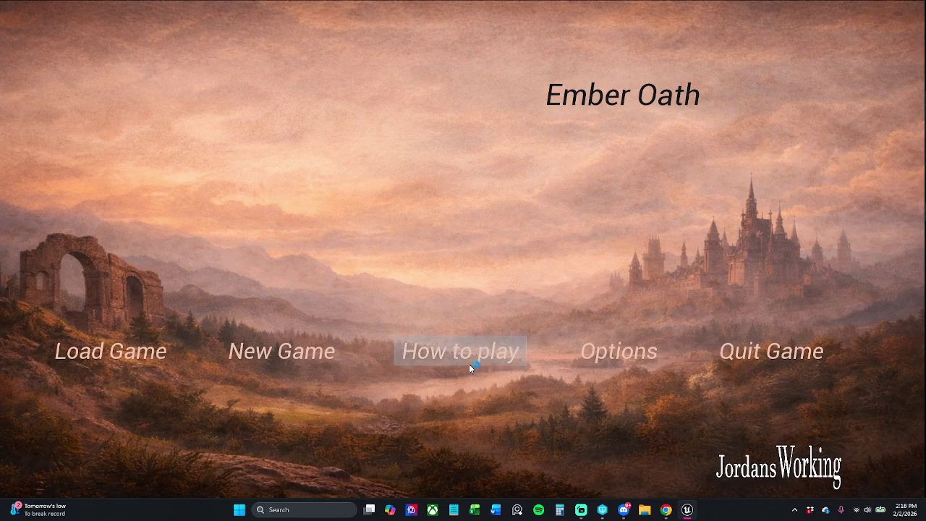
left_click(469, 365)
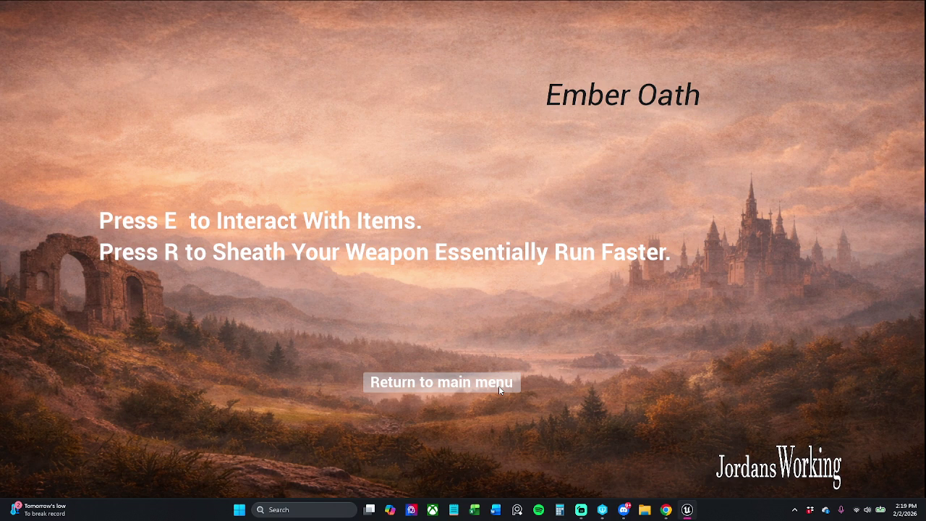
left_click(499, 386)
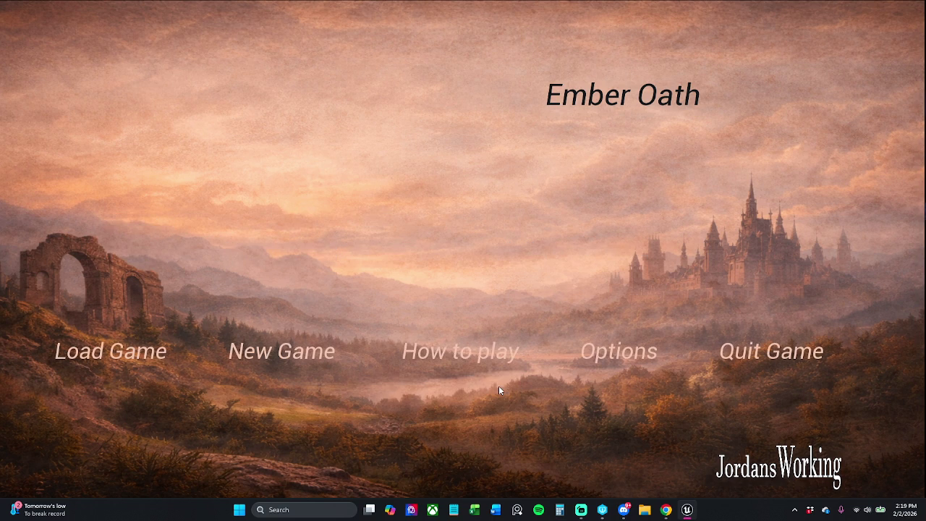
left_click(756, 352)
left_click(486, 255)
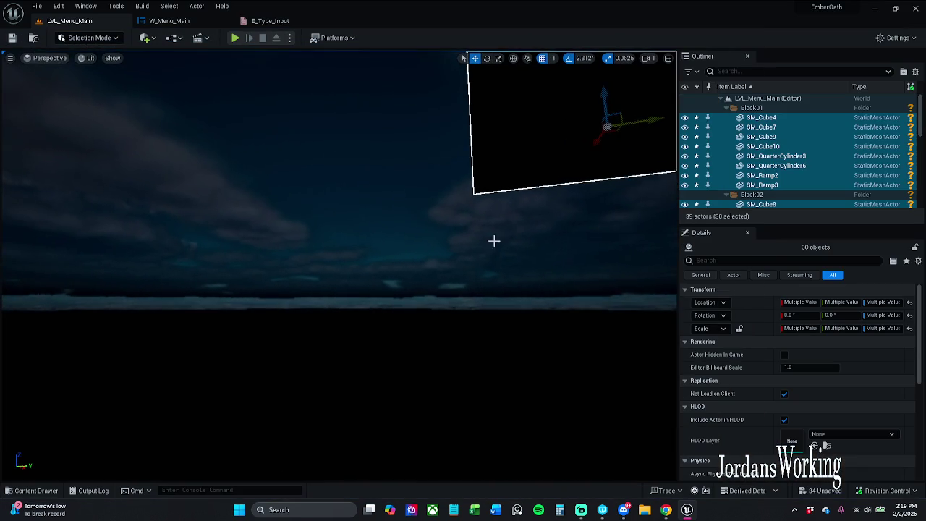
Add 'and' and a comma so tbSheath_1 reads 'to Sheath Your Weapon, and Essentially Run Faster.', then save
left_click(174, 20)
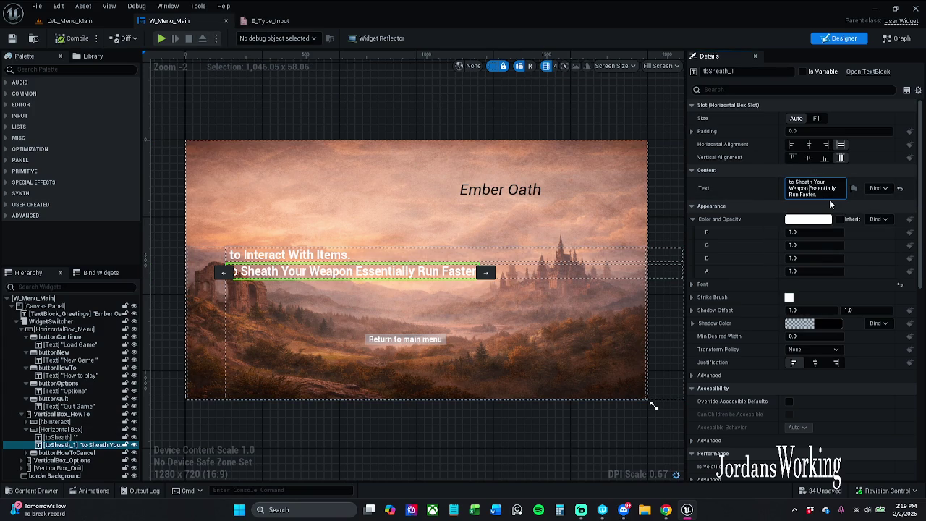
type("and")
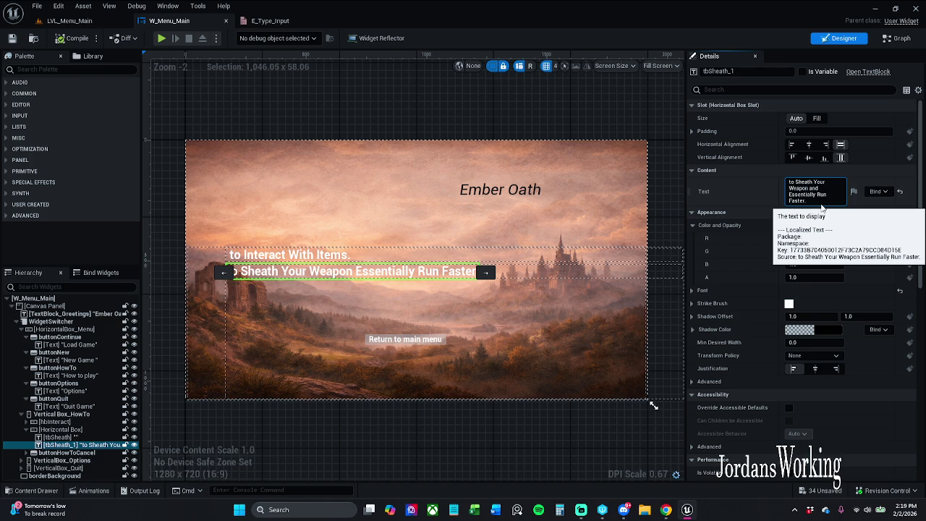
type(",")
key("Return")
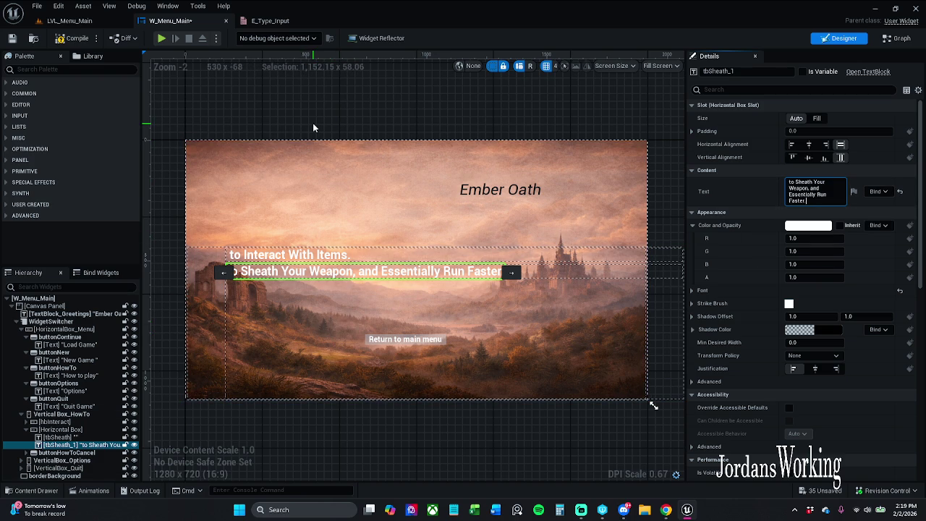
left_click(11, 37)
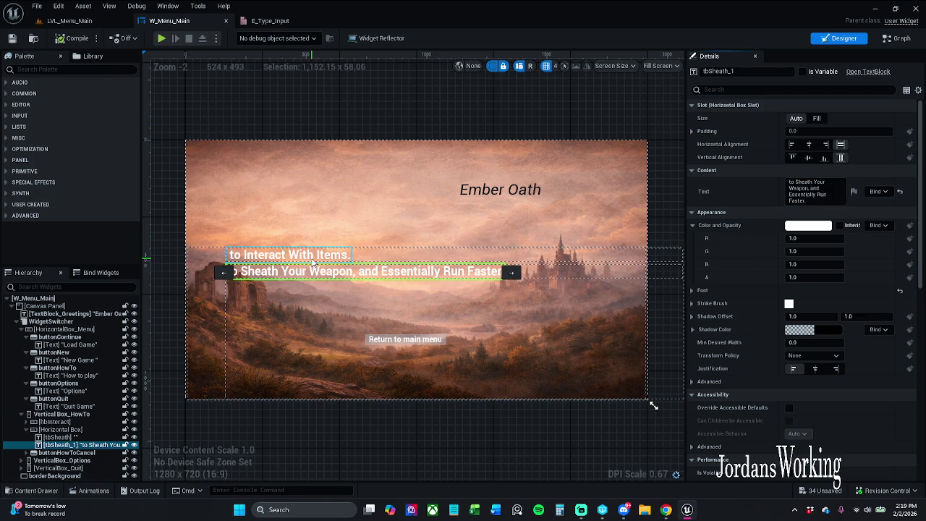
left_click(346, 254)
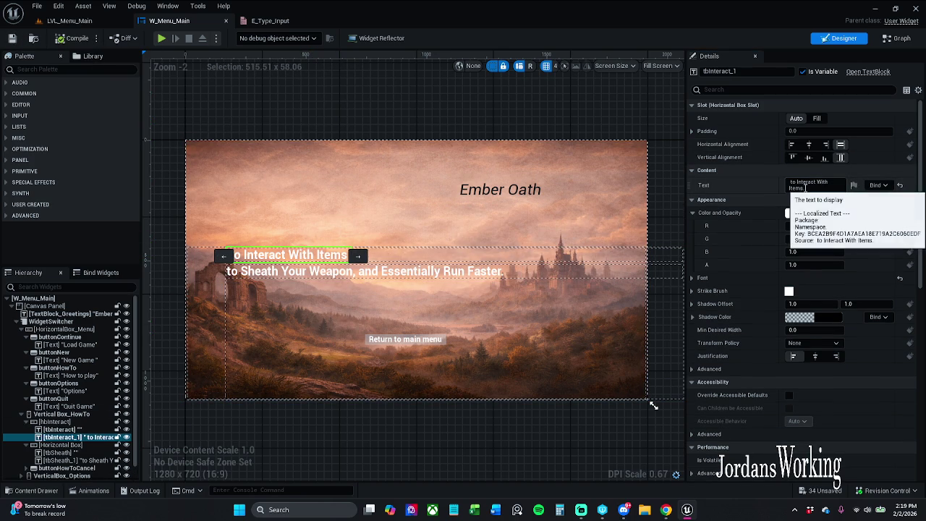
Extend tbInteract_1 to 'to Interact With Items and pick them up.' and save W_Menu_Main
left_click(814, 185)
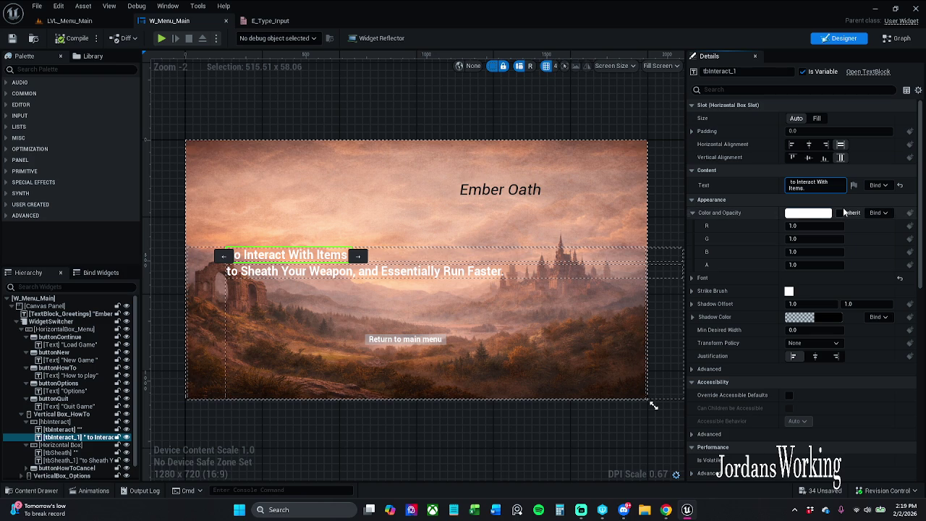
type(" and ")
type("pick them up")
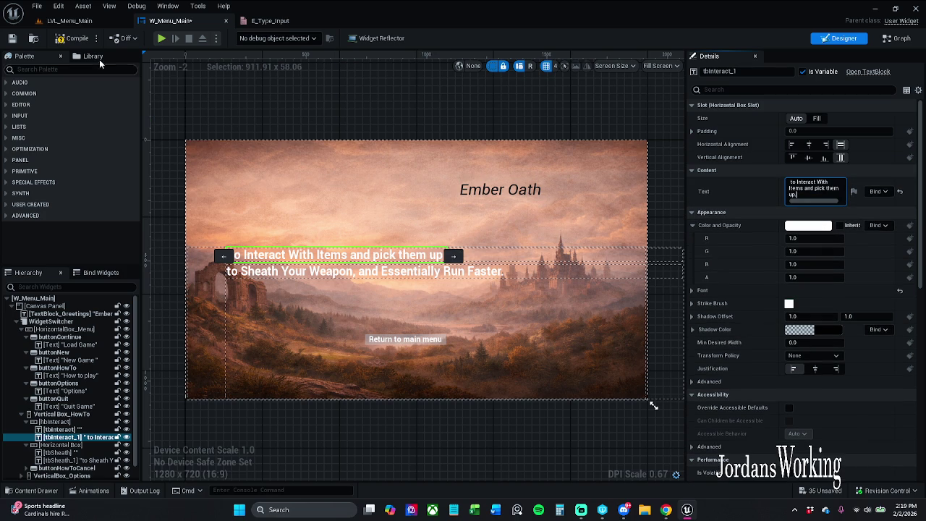
left_click(12, 38)
left_click(11, 38)
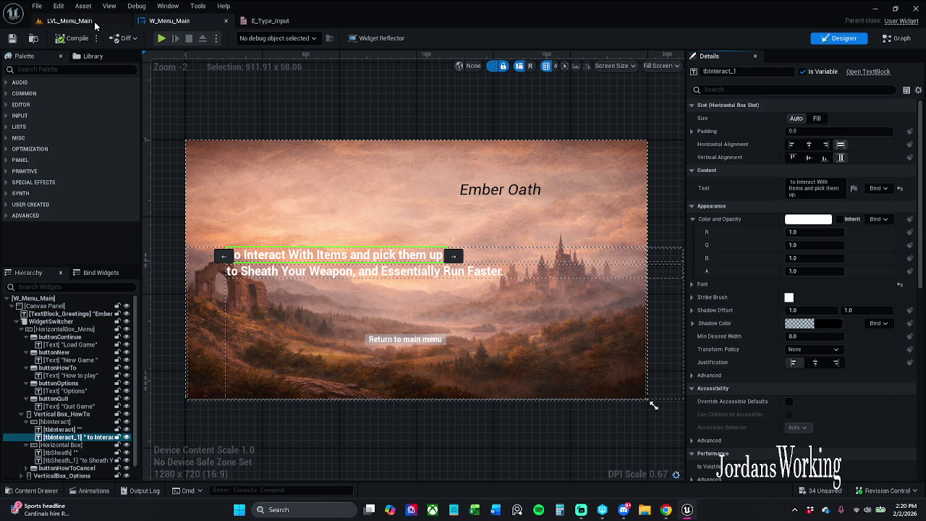
left_click(92, 22)
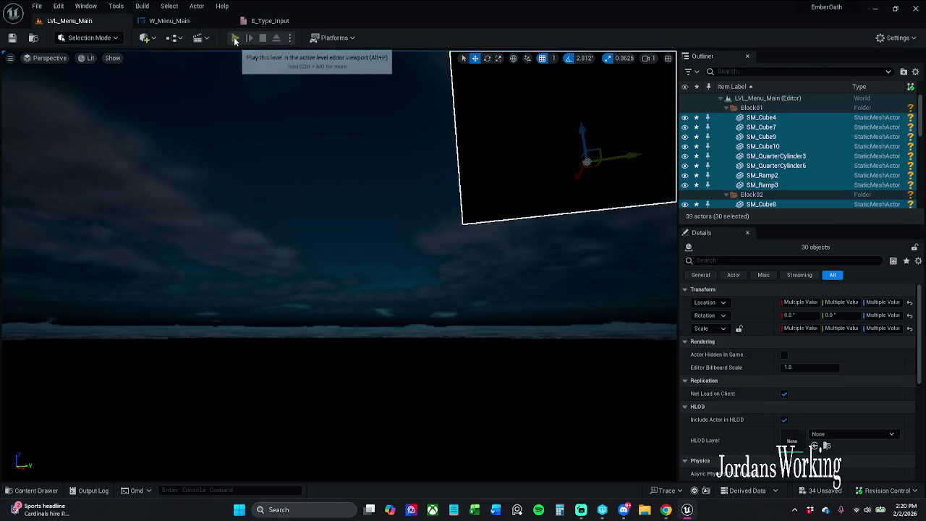
Play-test How to play with both revised lines fitting, quit, and stop the session
left_click(235, 37)
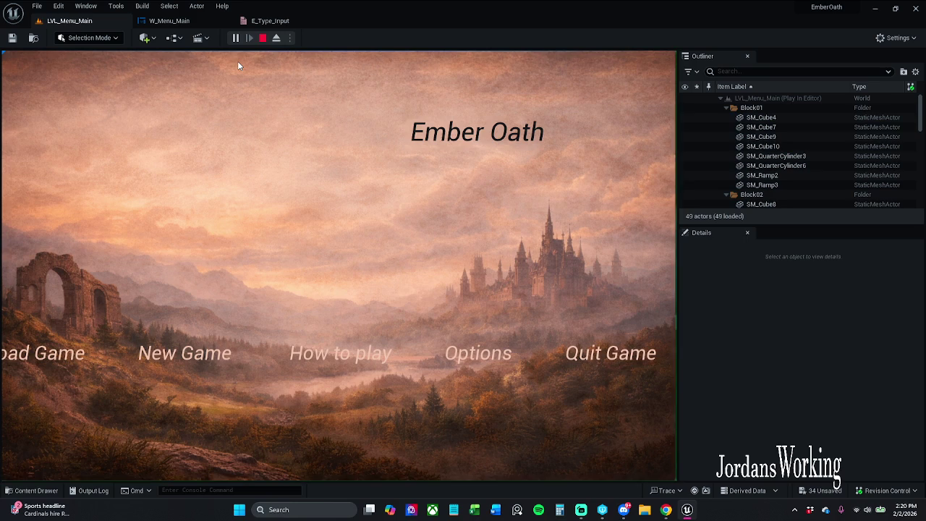
left_click(372, 364)
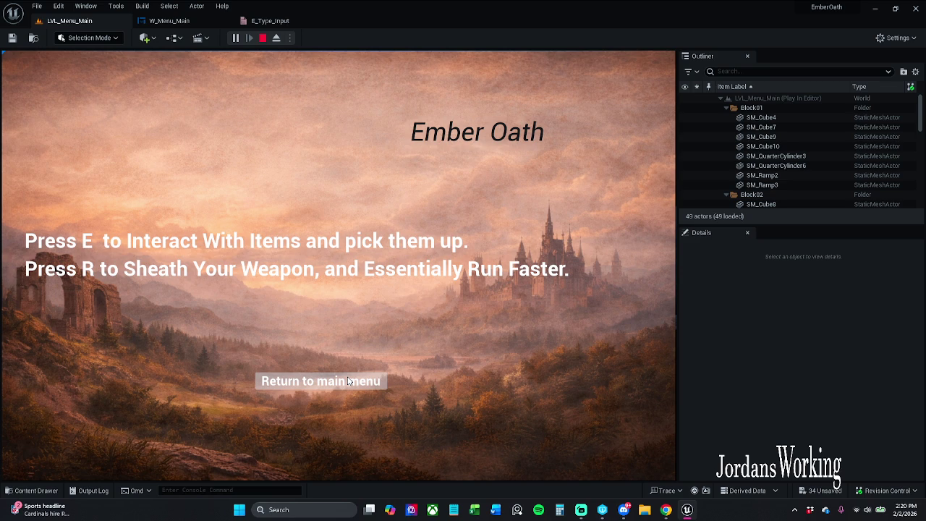
left_click(348, 382)
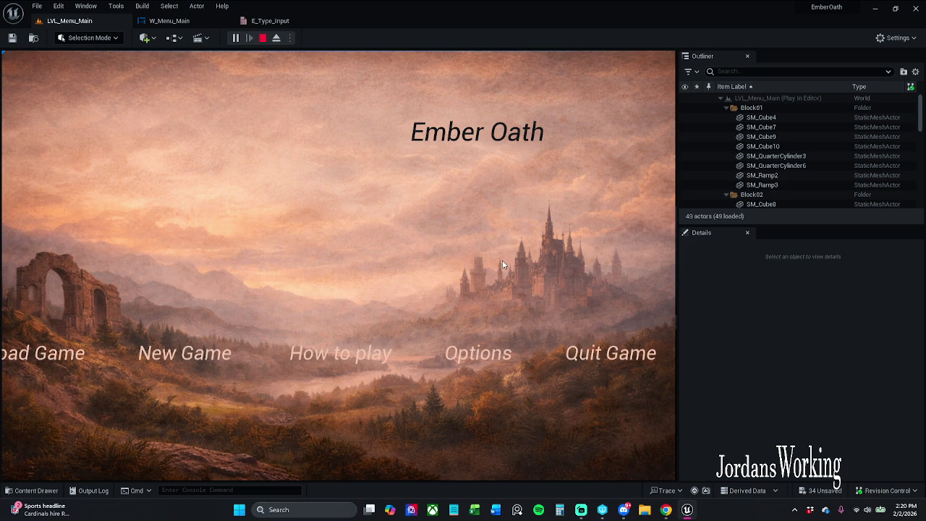
left_click(621, 361)
left_click(308, 21)
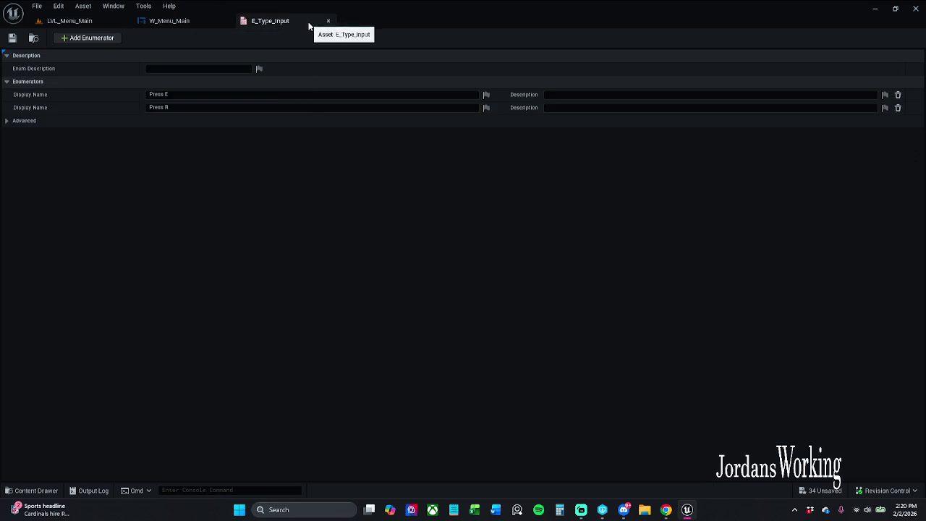
left_click(329, 22)
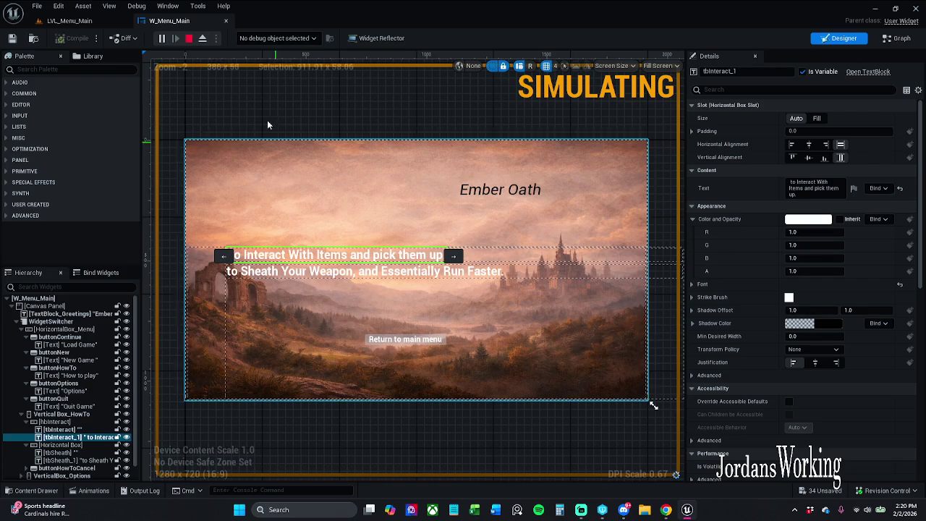
left_click(190, 38)
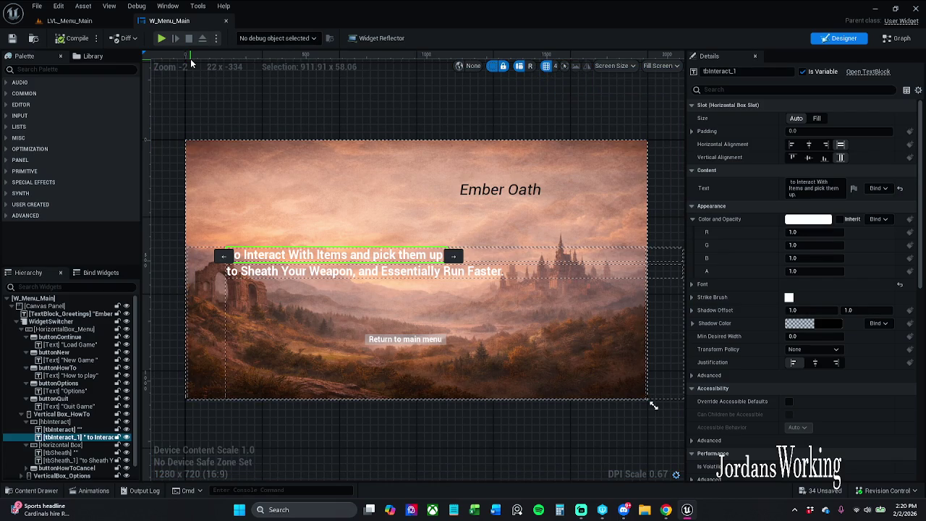
Run File > Save All from LVL_Menu_Main, dismissing the external actor save errors
left_click(70, 20)
left_click(37, 6)
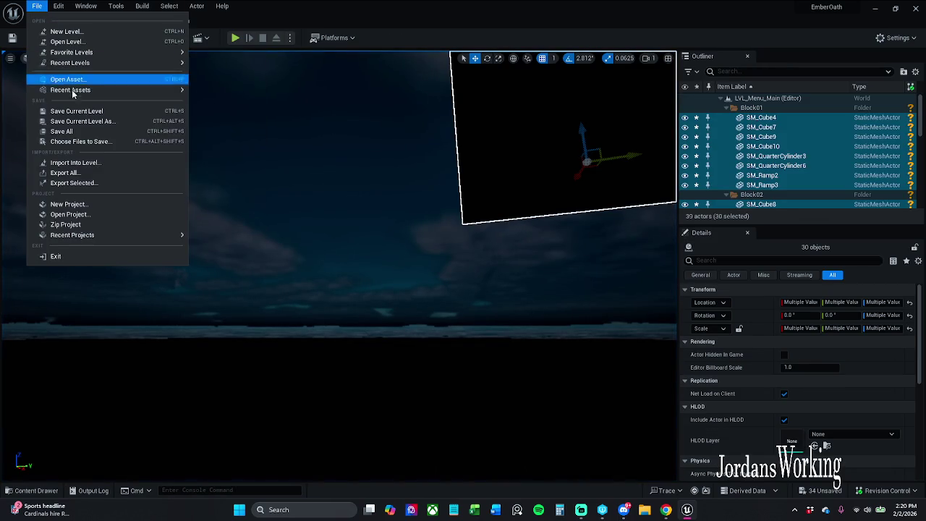
left_click(62, 131)
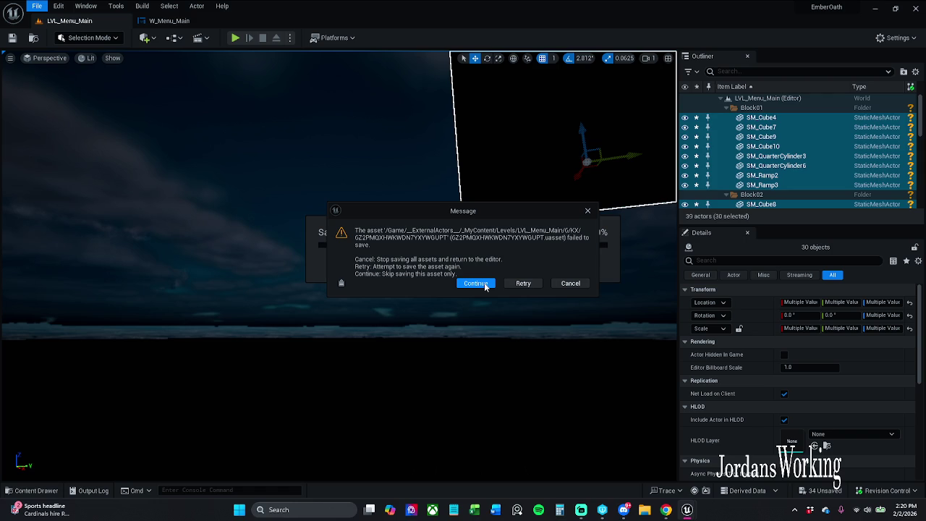
left_click(484, 283)
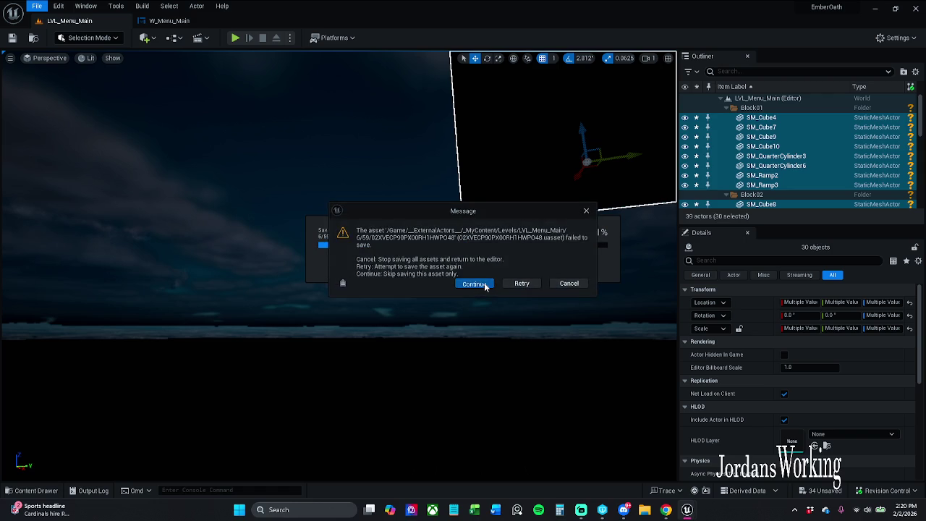
left_click(484, 283)
left_click(565, 280)
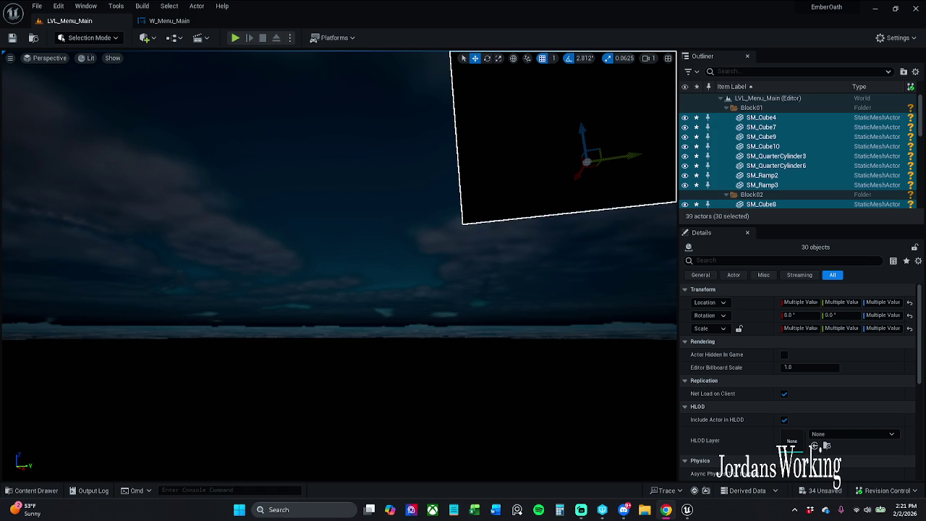
left_click_drag(236, 234, 236, 189)
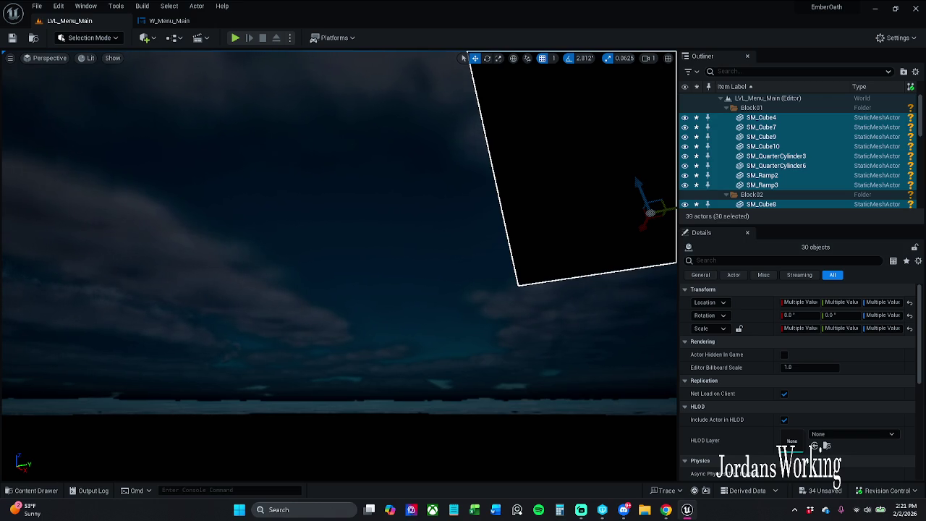
left_click(174, 21)
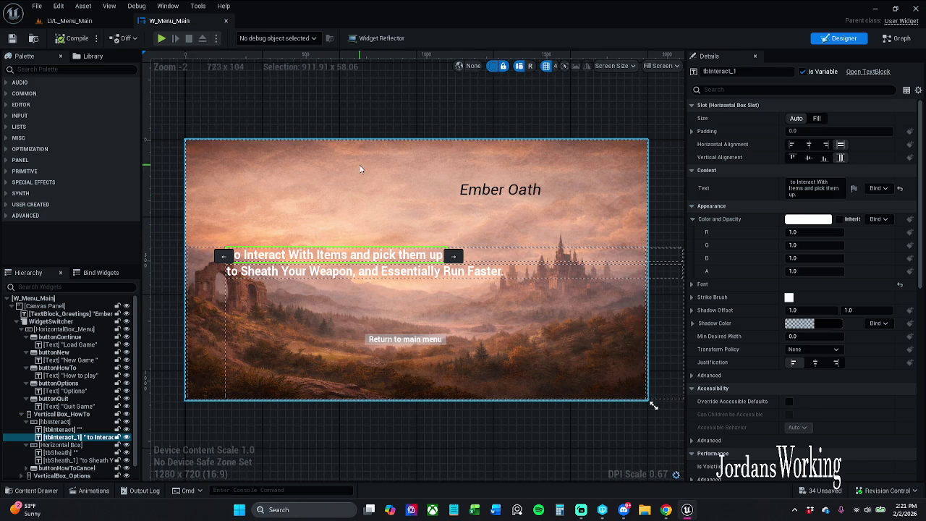
Trim the leading space from tbInteract_1's text and save W_Menu_Main
left_click(343, 116)
left_click(318, 260)
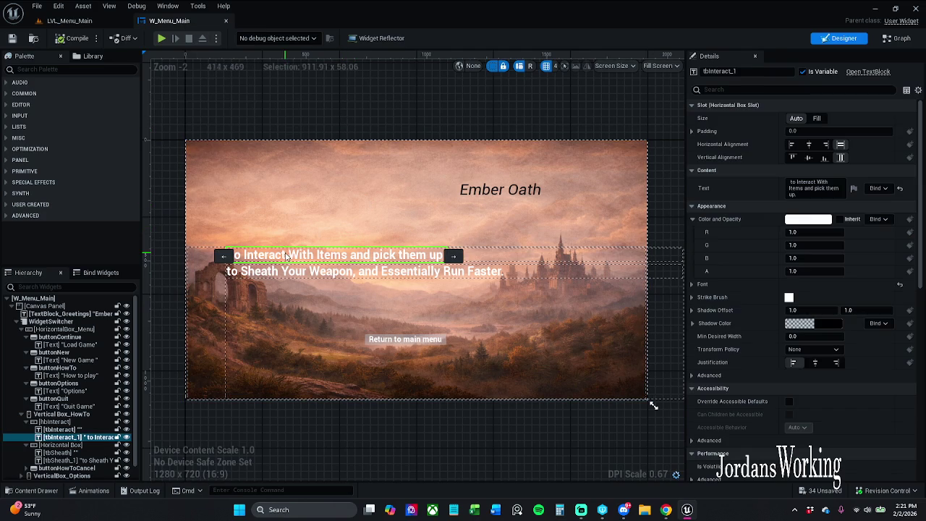
left_click_drag(806, 182, 688, 187)
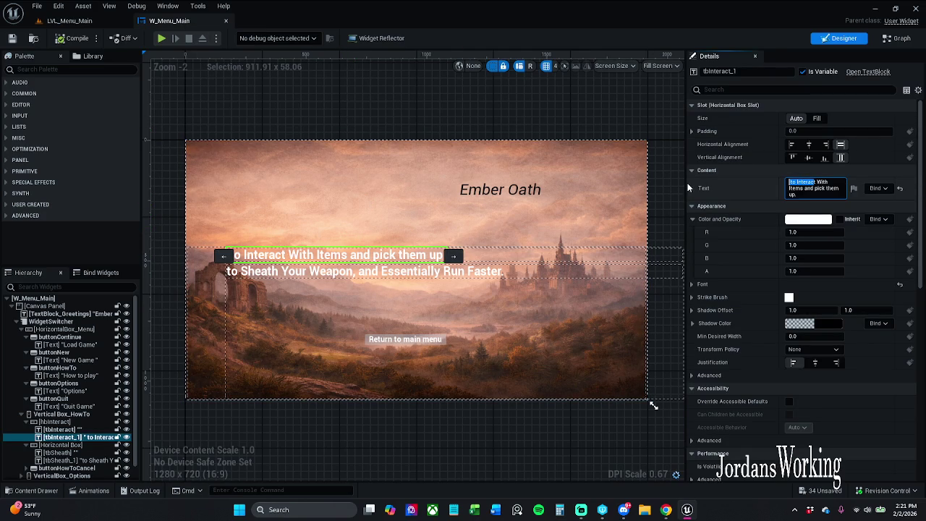
key("Left")
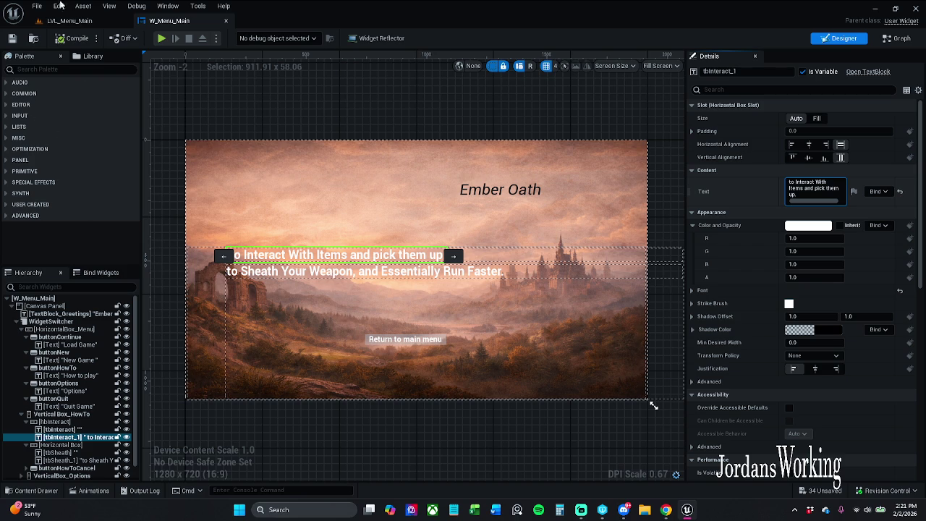
key("Return")
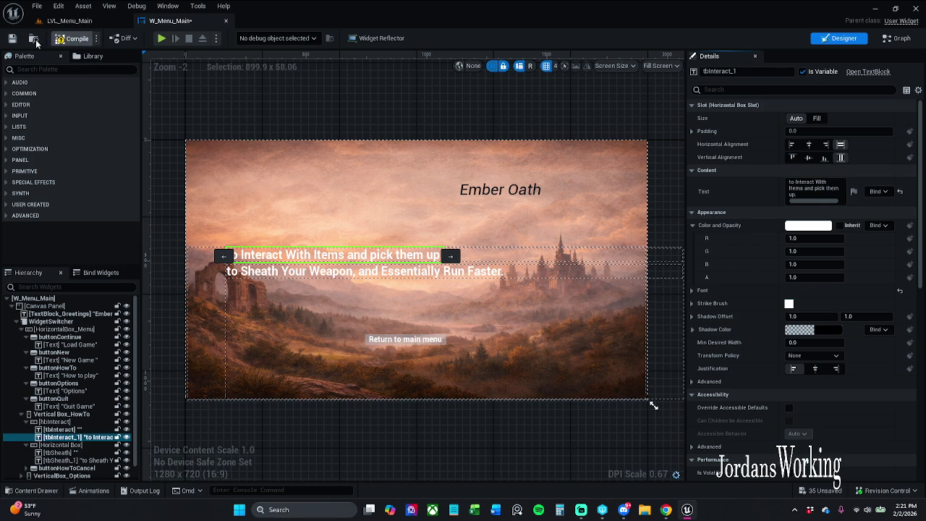
left_click(12, 37)
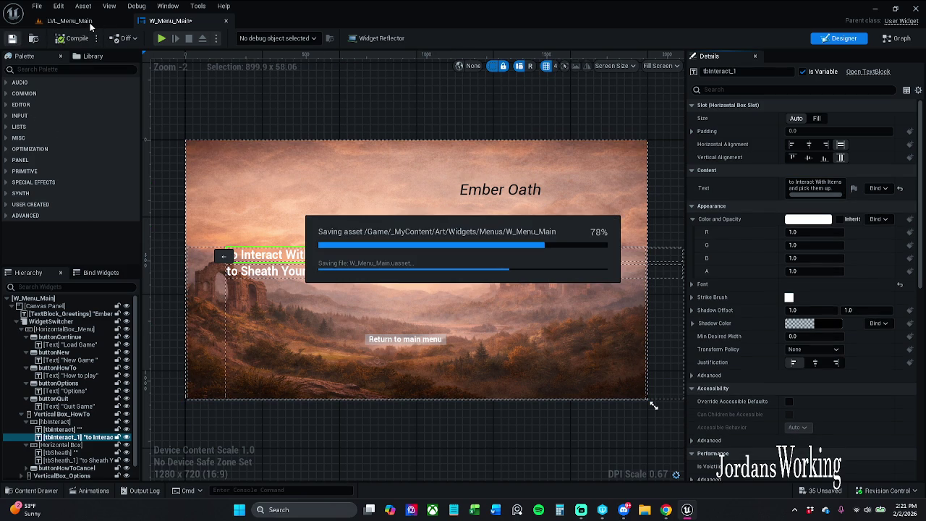
left_click(84, 21)
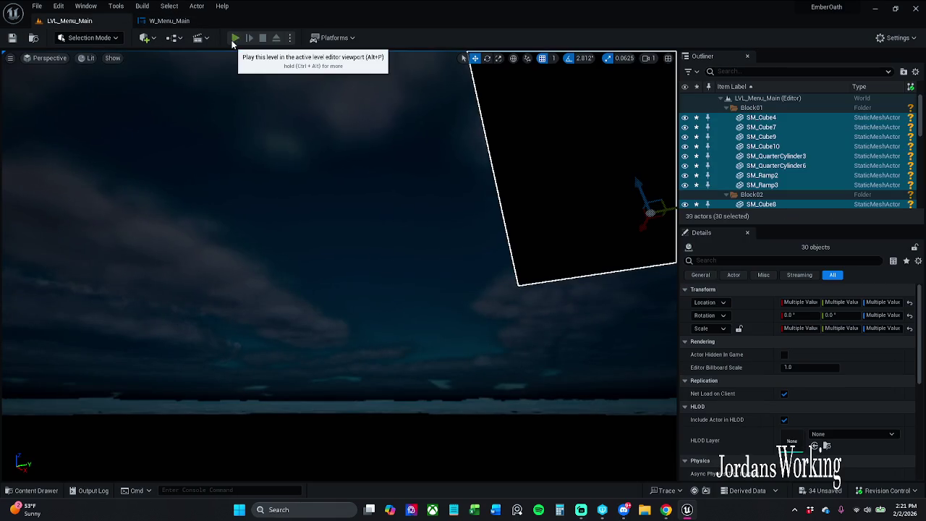
left_click(234, 38)
left_click(357, 355)
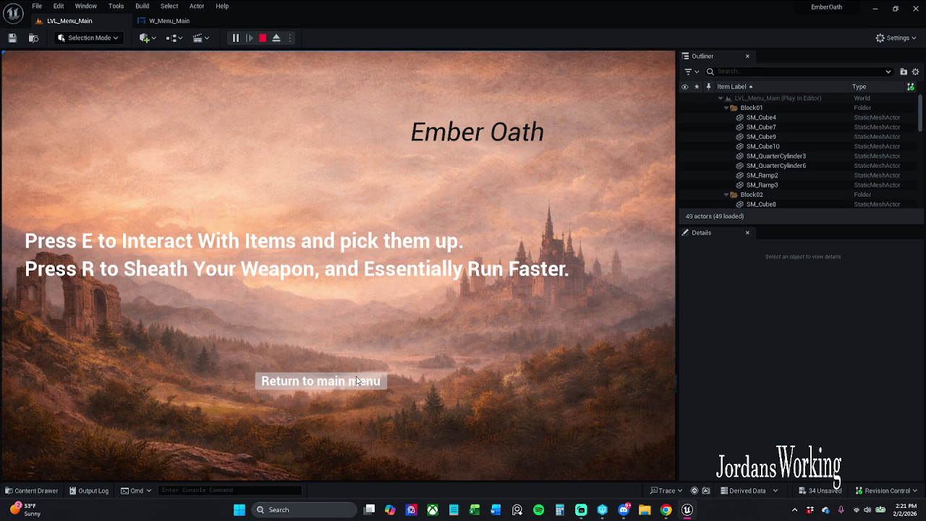
left_click(356, 380)
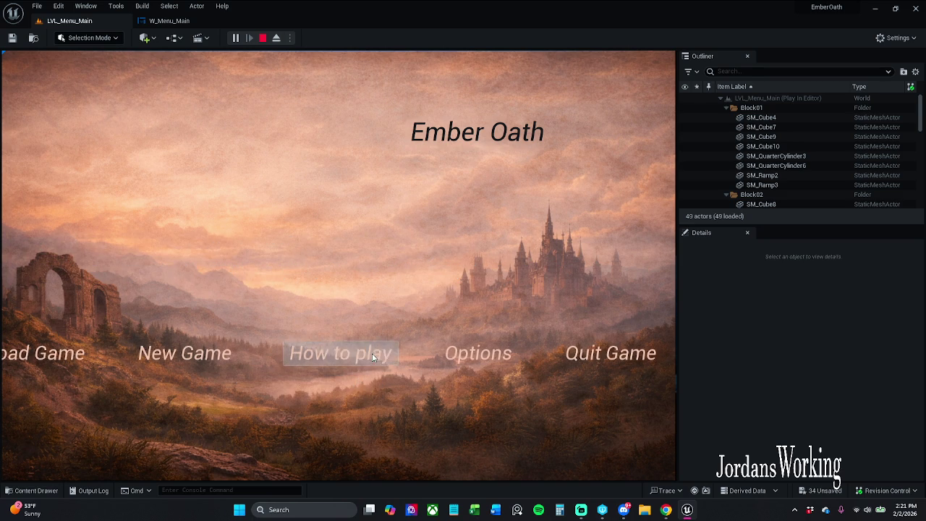
left_click(372, 353)
left_click(376, 384)
left_click(583, 360)
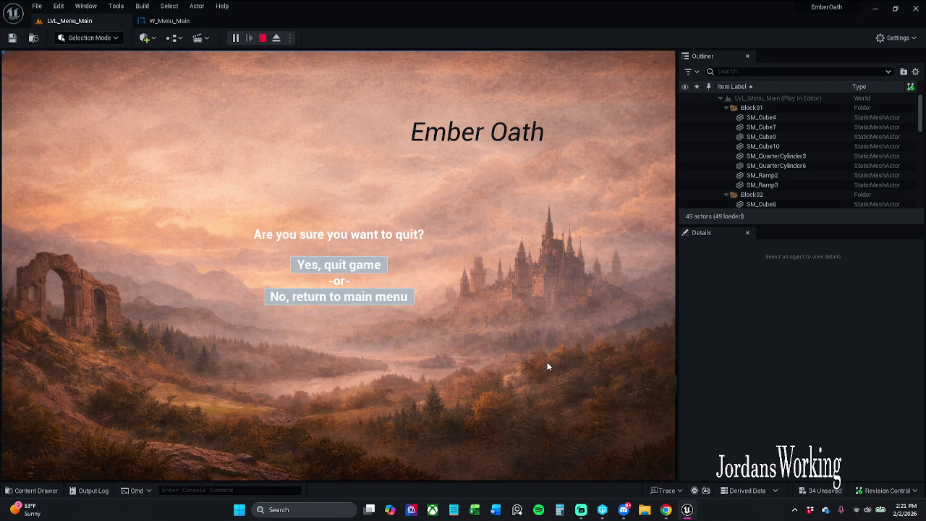
left_click(376, 266)
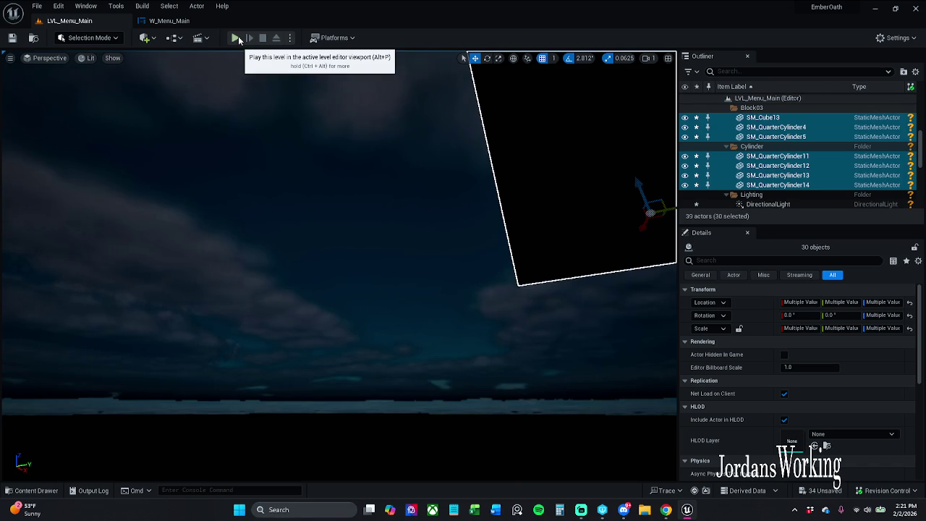
Return to the main menu level and frame the whole level in the viewport
left_click(172, 24)
left_click(70, 21)
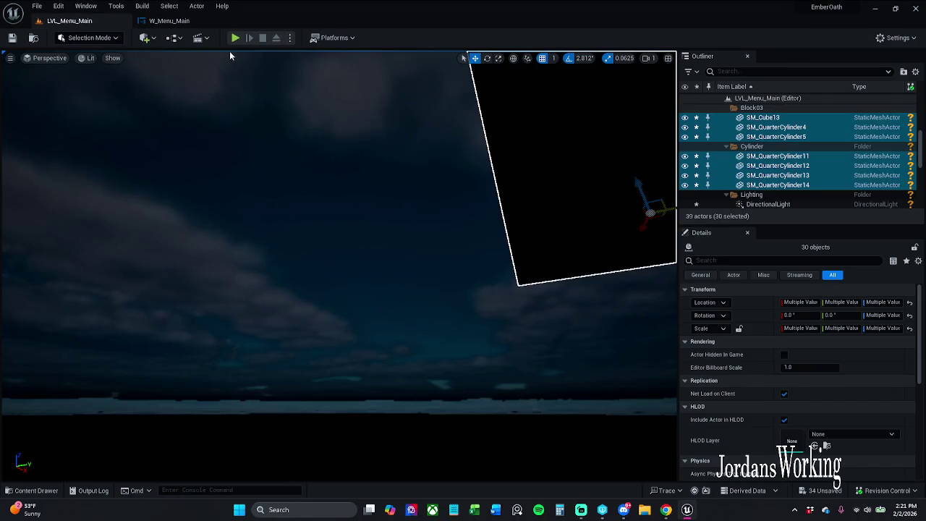
key("f")
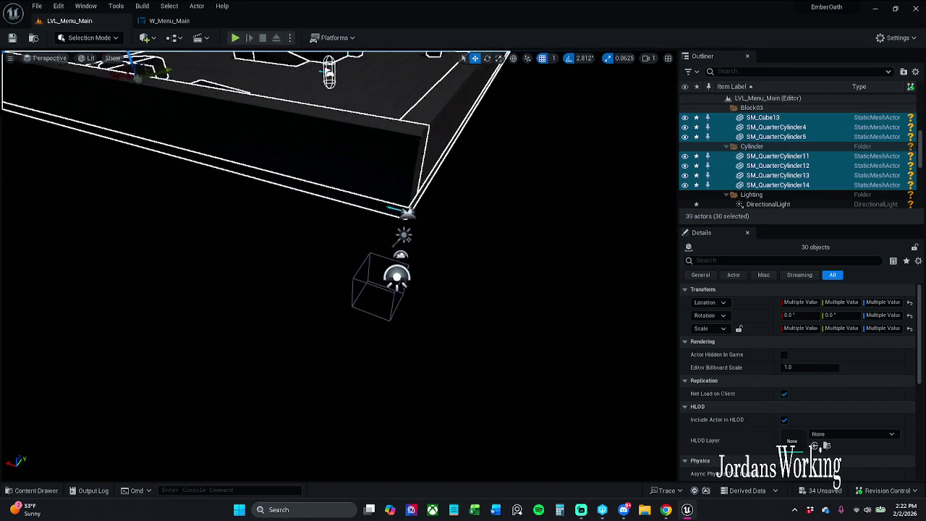
key("f")
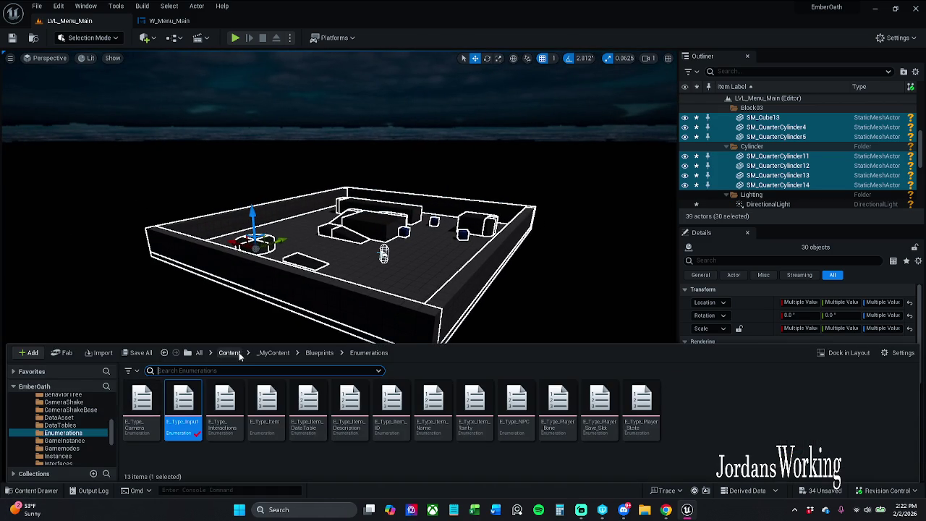
Browse the Content Drawer from the content root into the Content and _MyContent folders
left_click(229, 352)
right_click(142, 414)
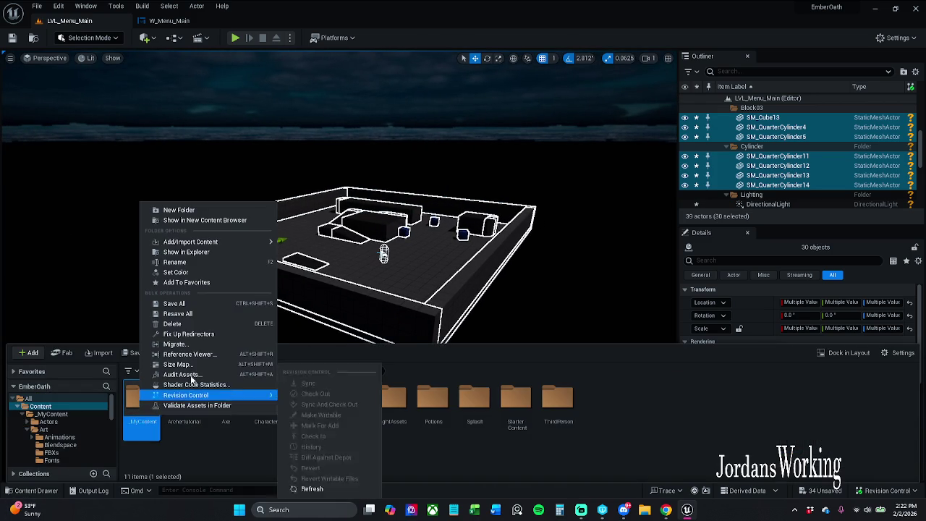
left_click(275, 453)
left_click(200, 353)
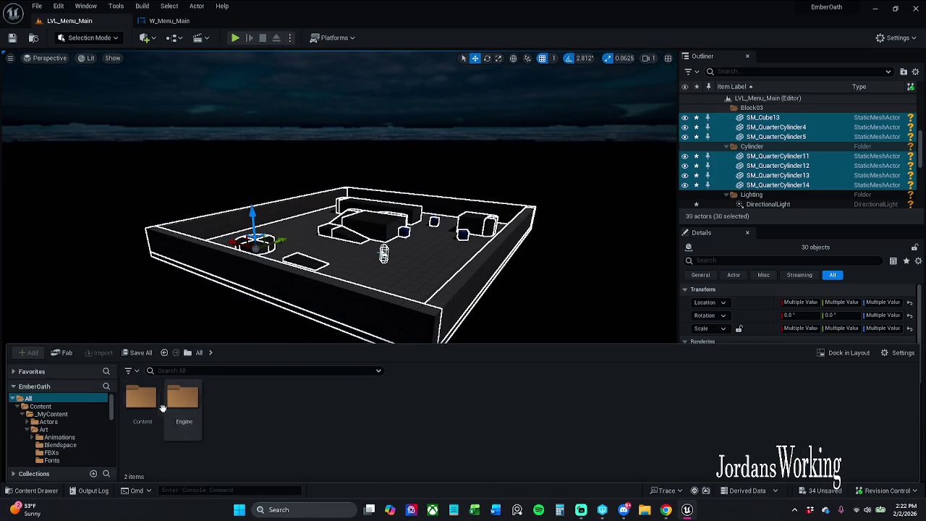
right_click(148, 407)
key("Escape")
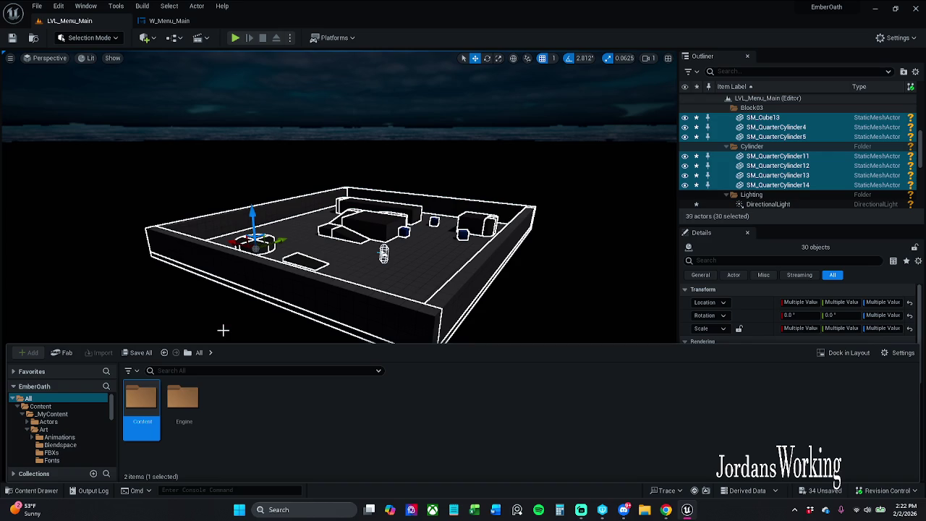
double_click(146, 414)
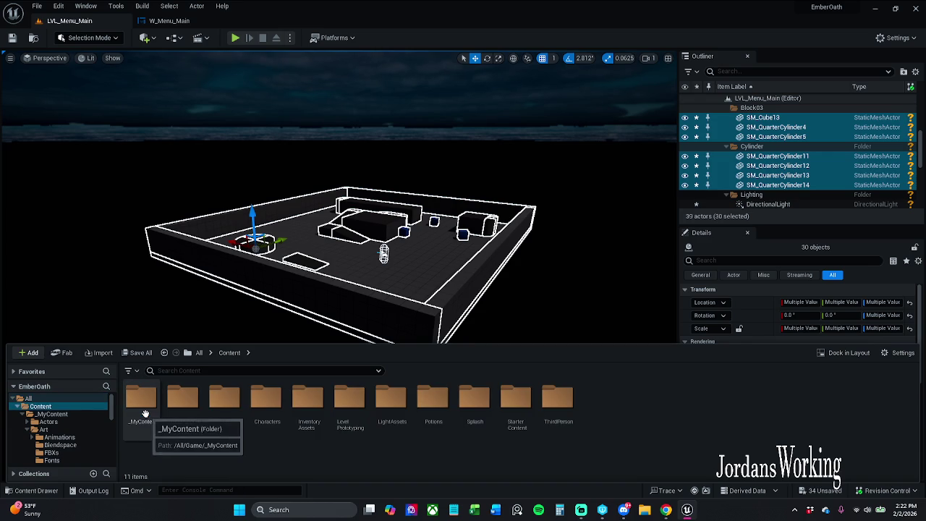
double_click(145, 411)
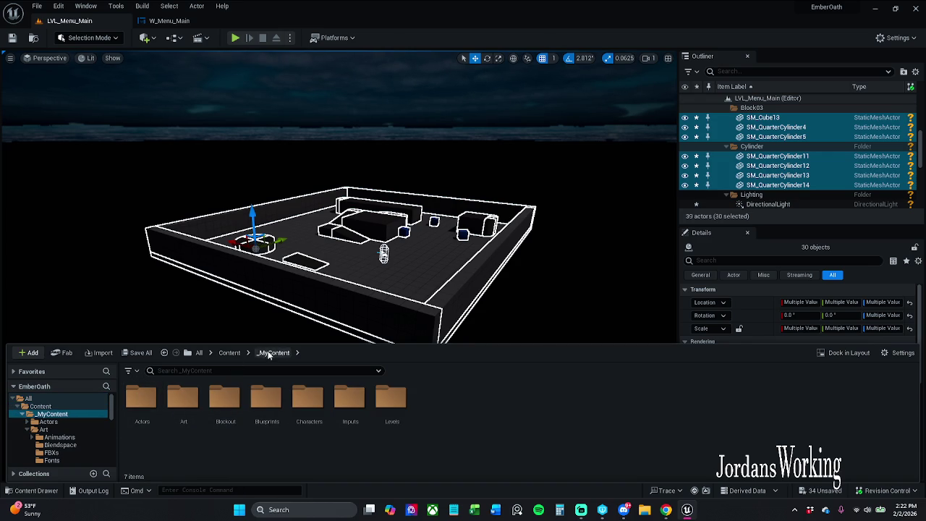
Reopen the _MyContent folder and bring up the W_Menu_Main widget designer
left_click(229, 352)
right_click(137, 414)
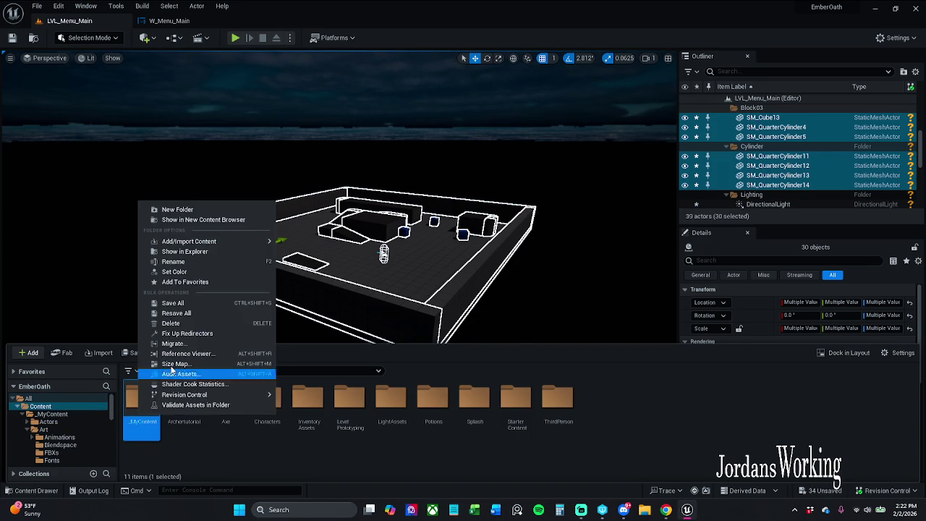
left_click(208, 336)
double_click(145, 420)
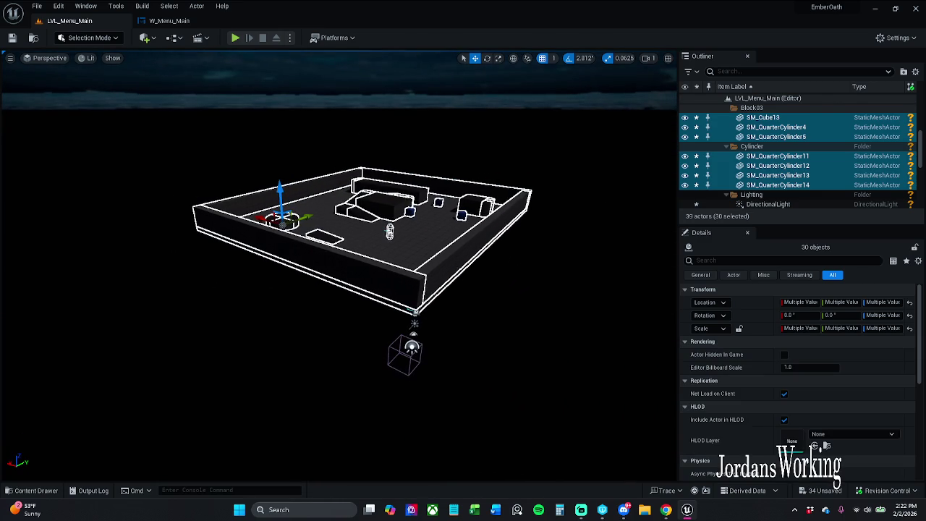
left_click(185, 23)
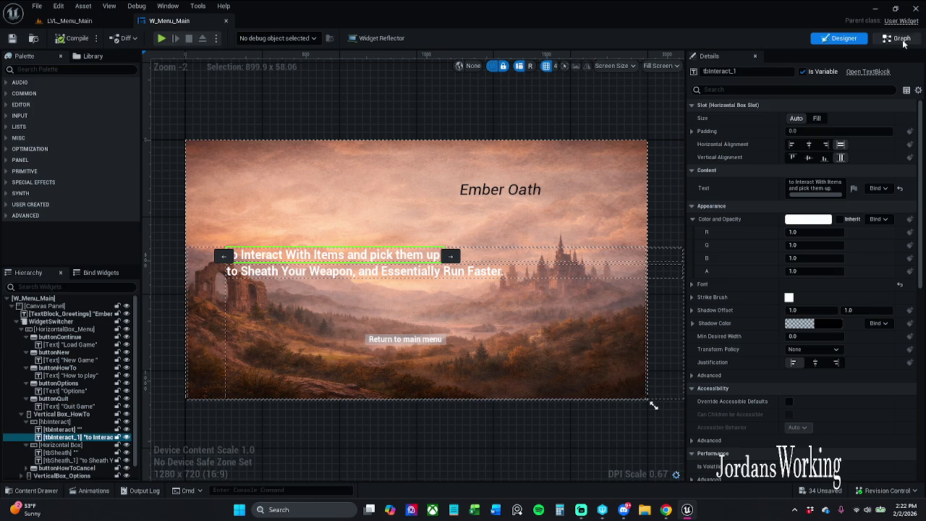
Select all five button labels: How to play, Quit Game, Options, New Game, Load Game
left_click(880, 42)
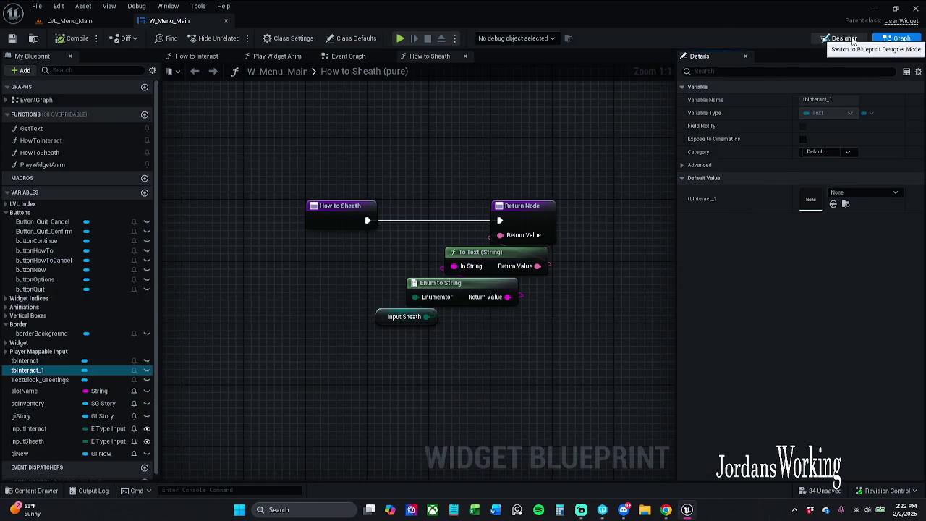
left_click(840, 38)
left_click(73, 324)
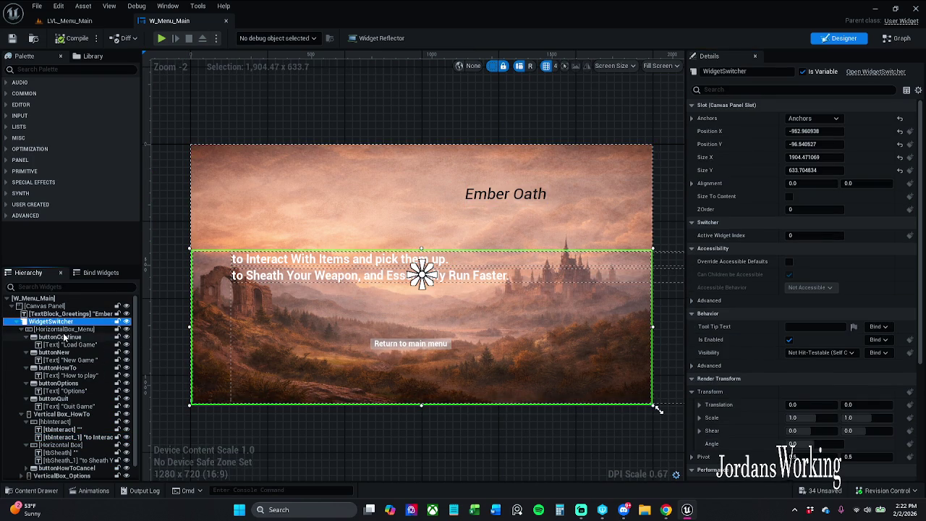
left_click(65, 329)
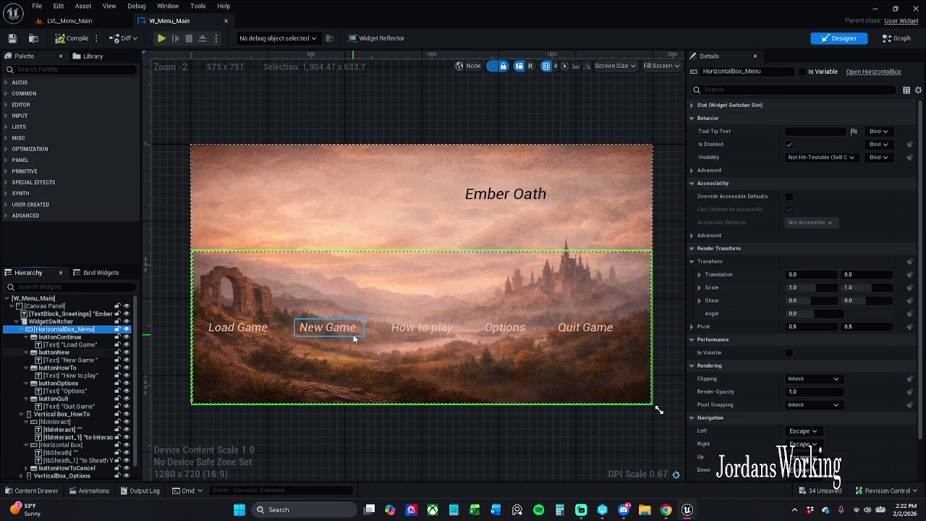
left_click(427, 328)
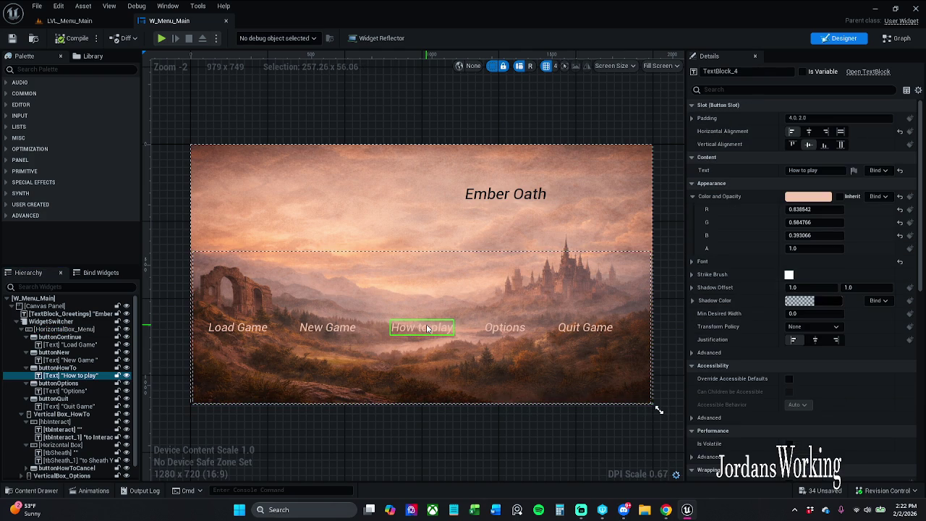
left_click(601, 330, "ctrl")
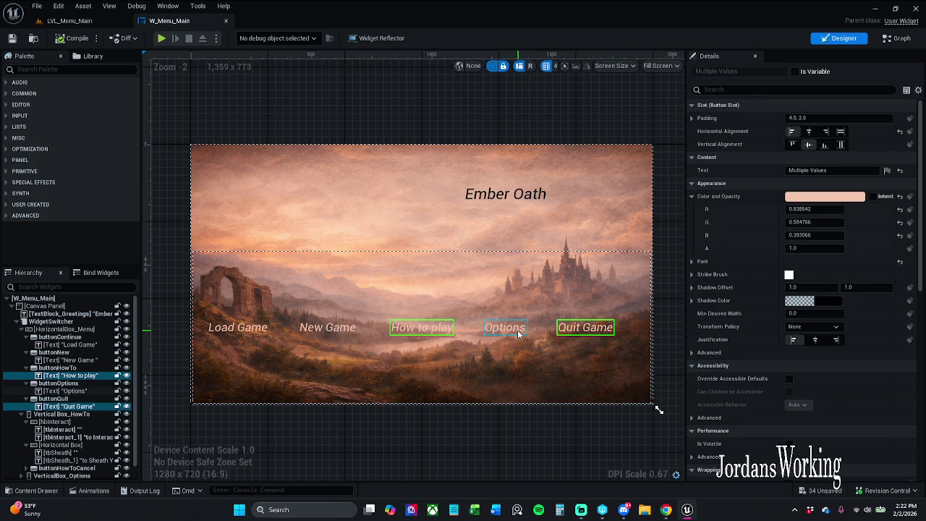
left_click(510, 329, "ctrl")
left_click(327, 329, "ctrl")
left_click(246, 327, "ctrl")
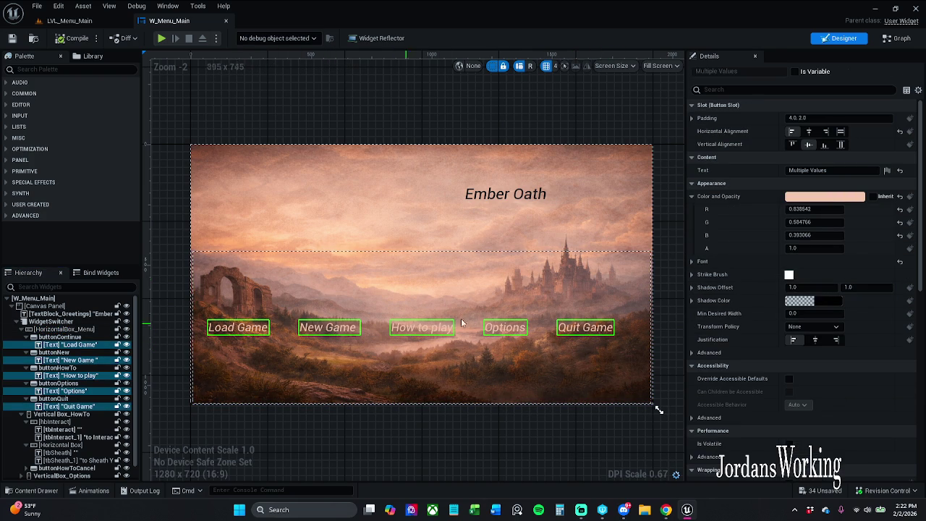
Set the selected labels' colour to near-black (value 0), then compile and save W_Menu_Main
left_click(825, 196)
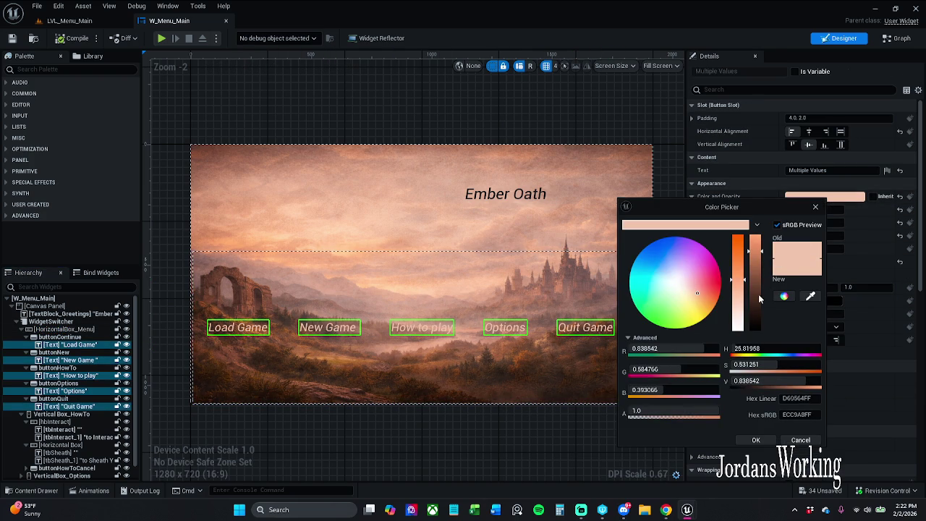
left_click_drag(754, 293, 751, 361)
left_click(749, 441)
left_click(465, 414)
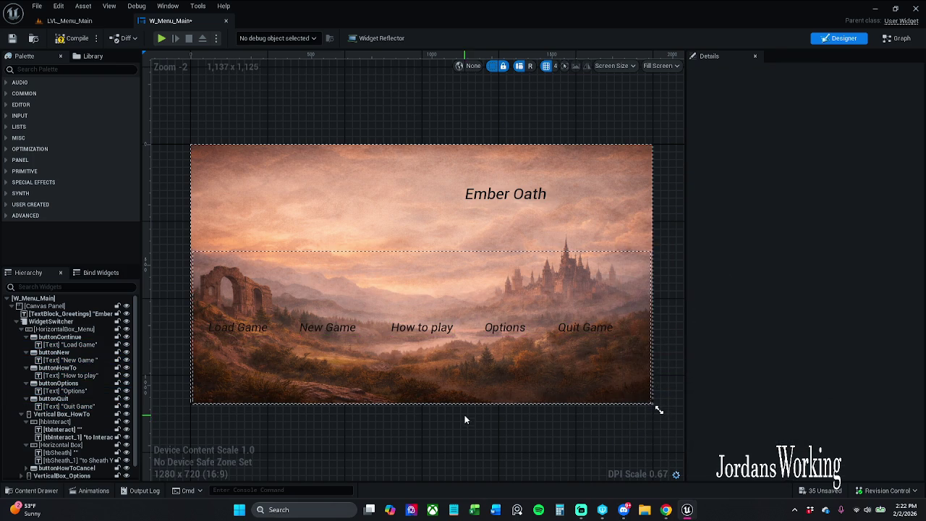
left_click(85, 43)
left_click(12, 38)
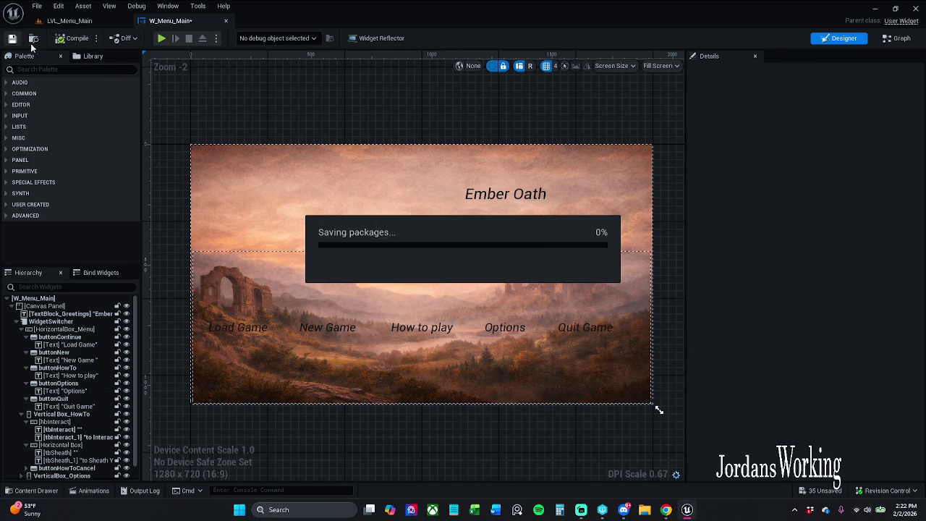
Check the Load Game label's new colour, then play LVL_Menu_Main to preview the menu
left_click(226, 331)
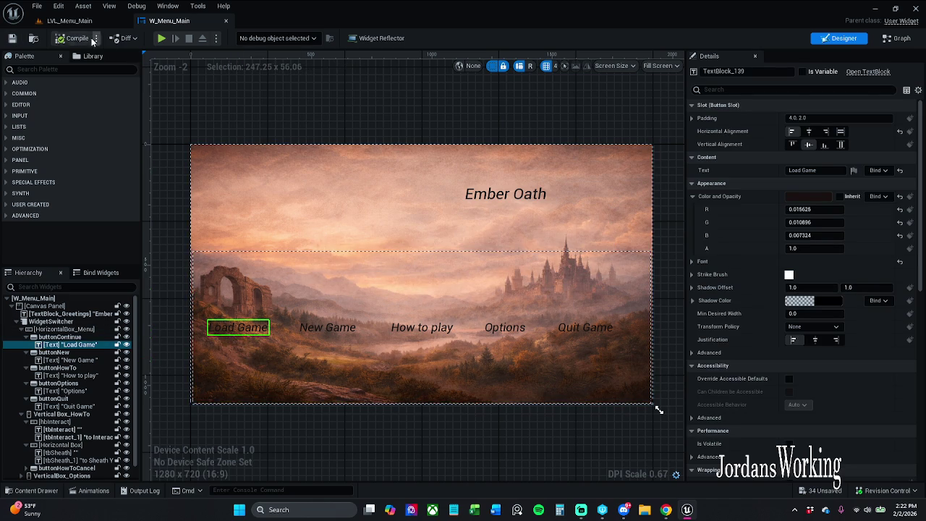
left_click(69, 21)
left_click(235, 38)
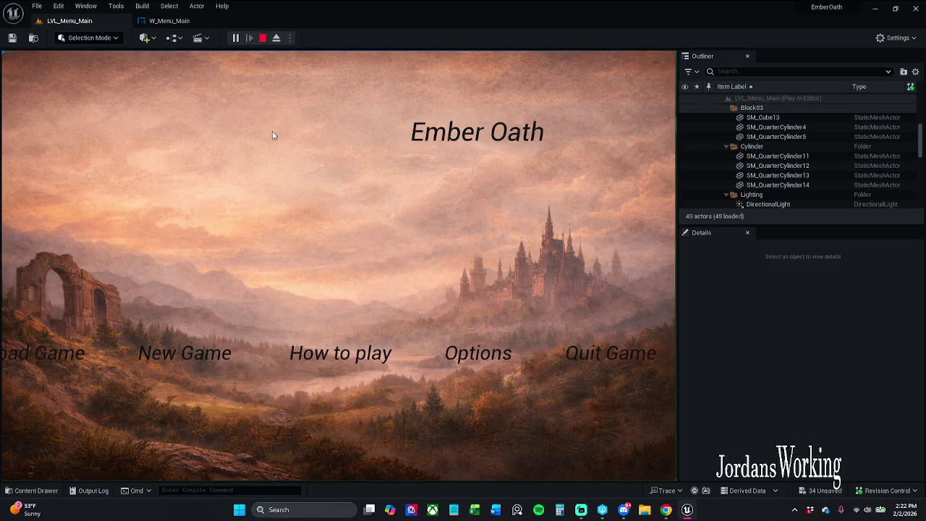
Stop the session, switch to the immersive F11 viewport, and replay the menu full-screen with Alt+P
key("Escape")
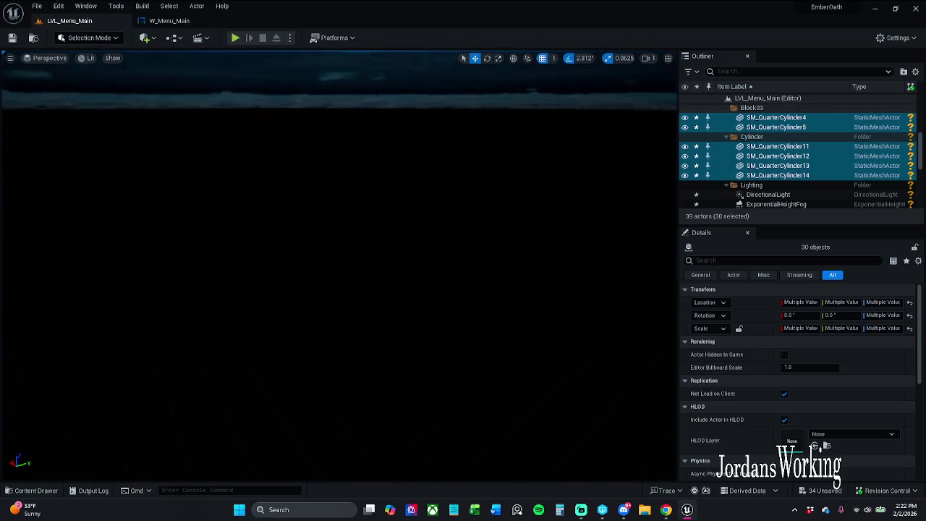
key("F11")
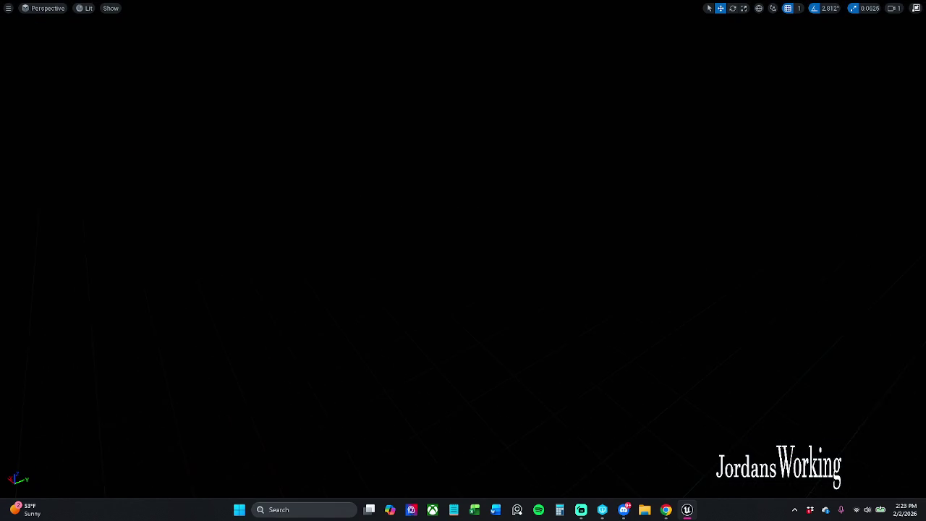
key("alt+p")
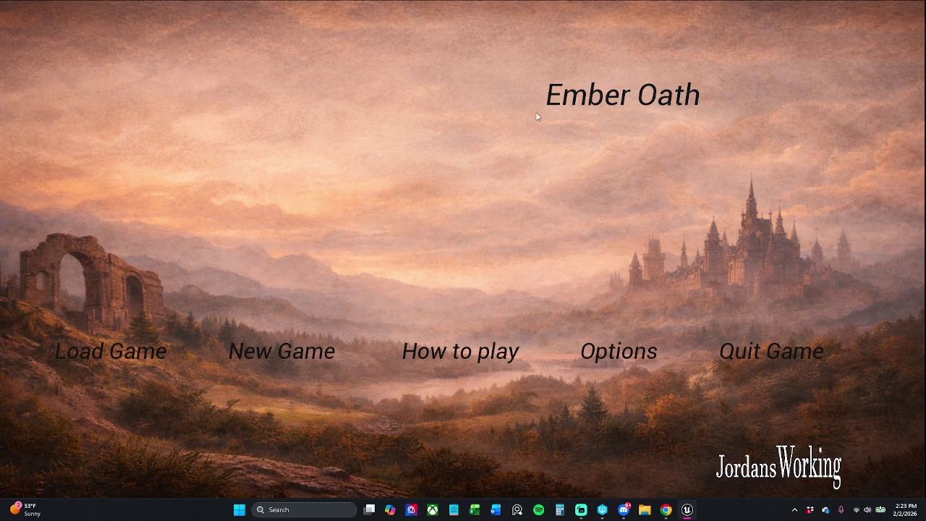
left_click(731, 355)
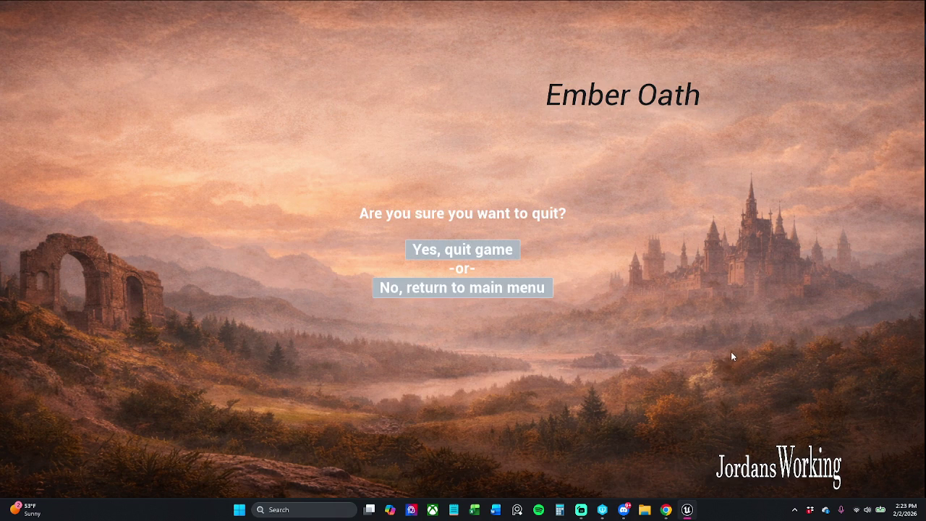
left_click(540, 292)
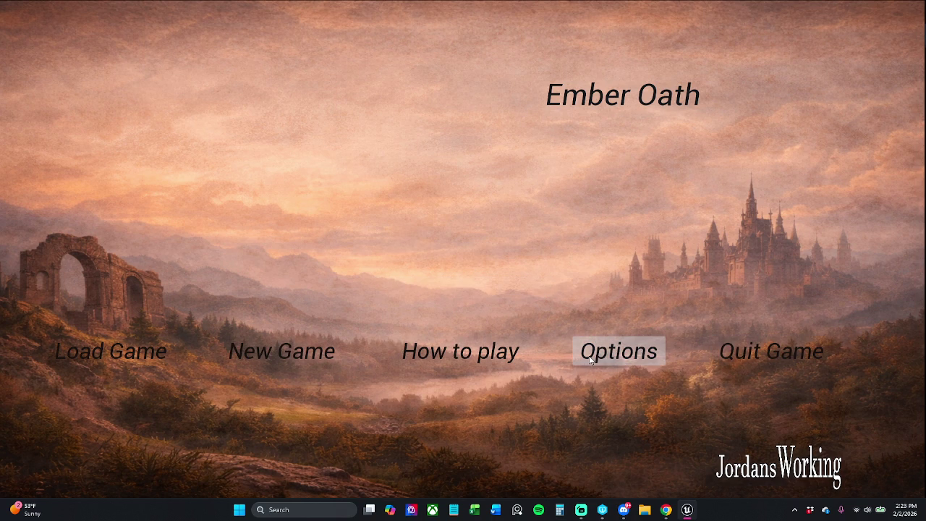
left_click(481, 358)
left_click(497, 390)
left_click(504, 355)
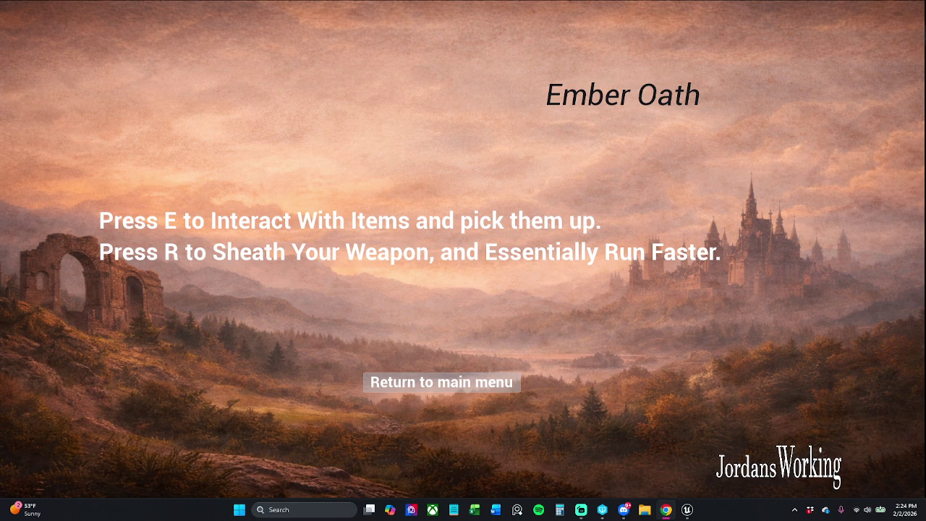
left_click(439, 384)
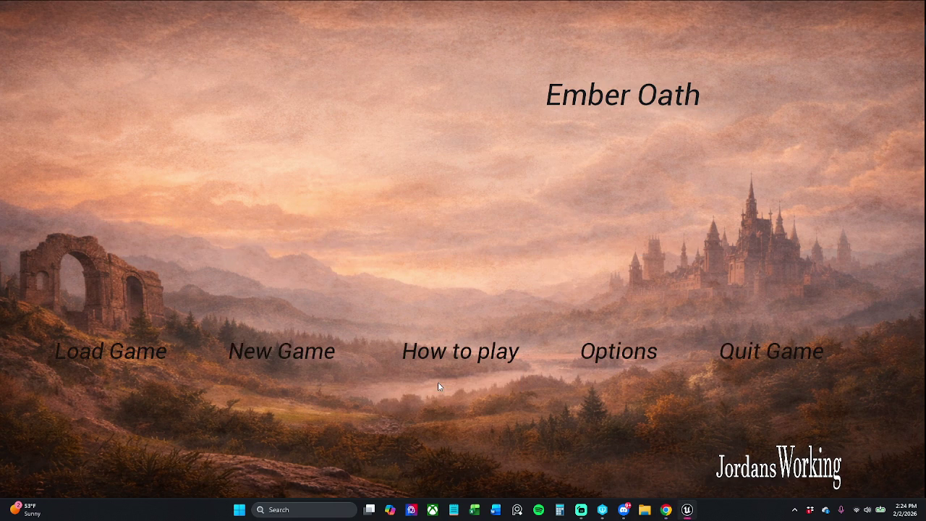
left_click(138, 350)
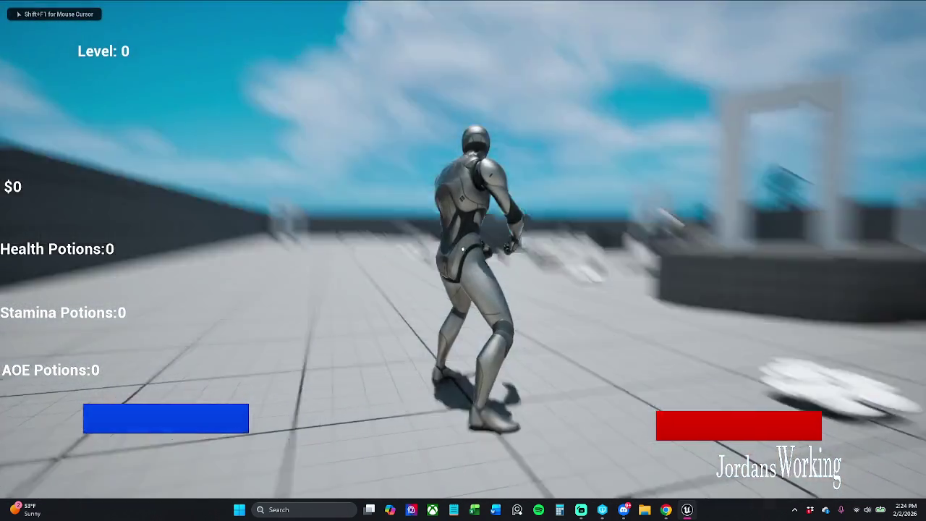
Run through the level collecting money, pick up the AOE potion and use it
key("w")
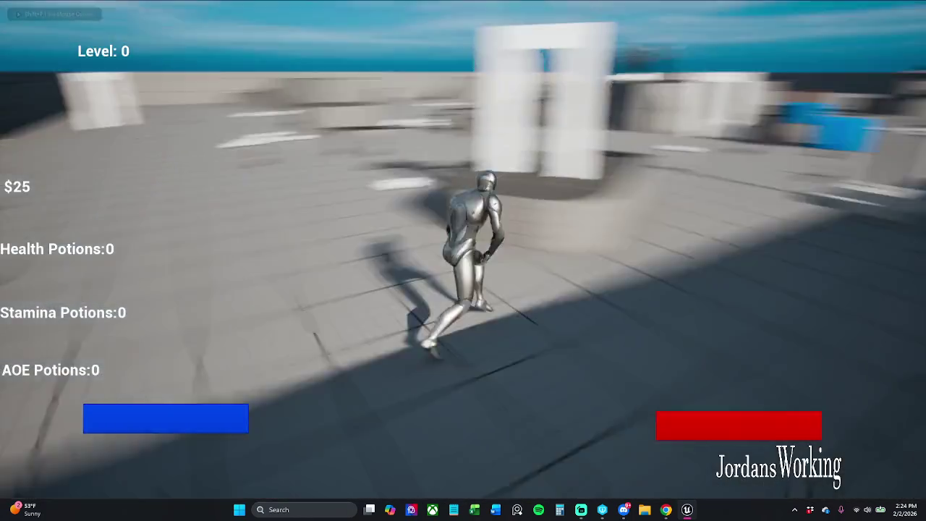
key("w")
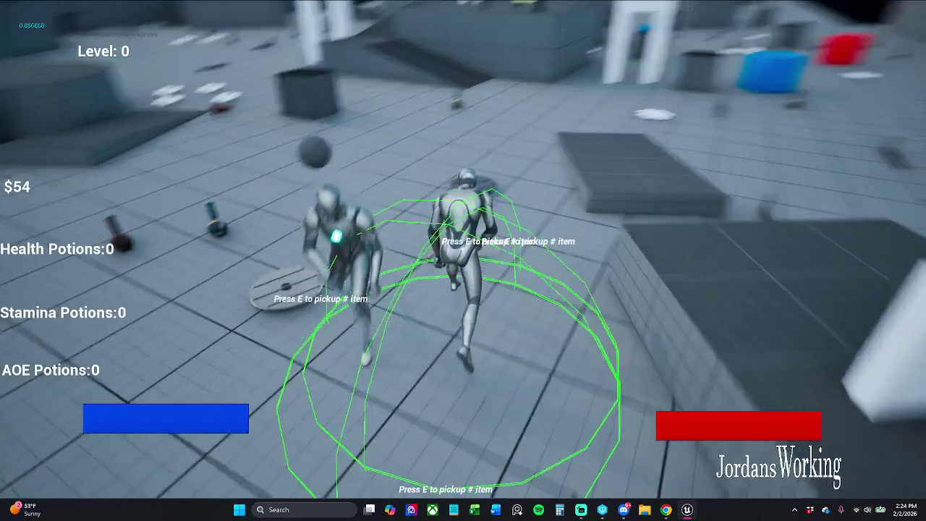
key("w")
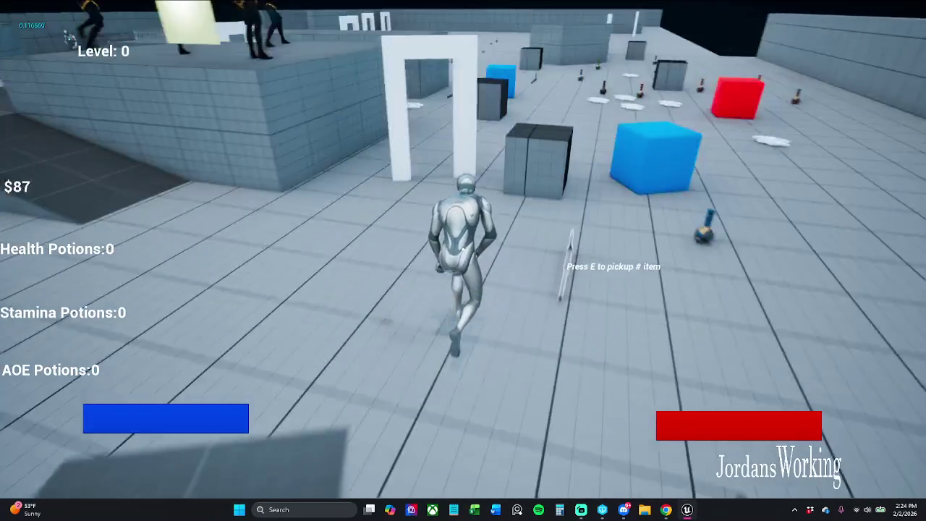
key("e")
key("i")
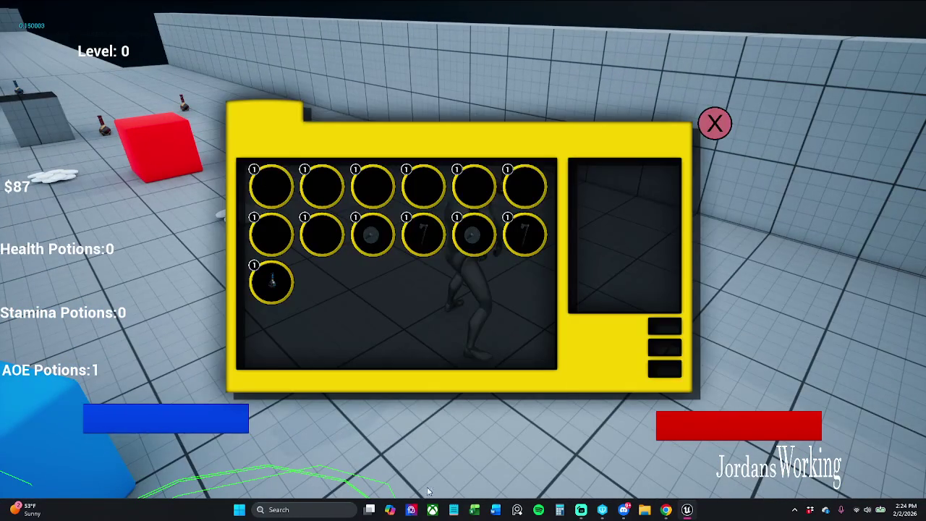
left_click(271, 276)
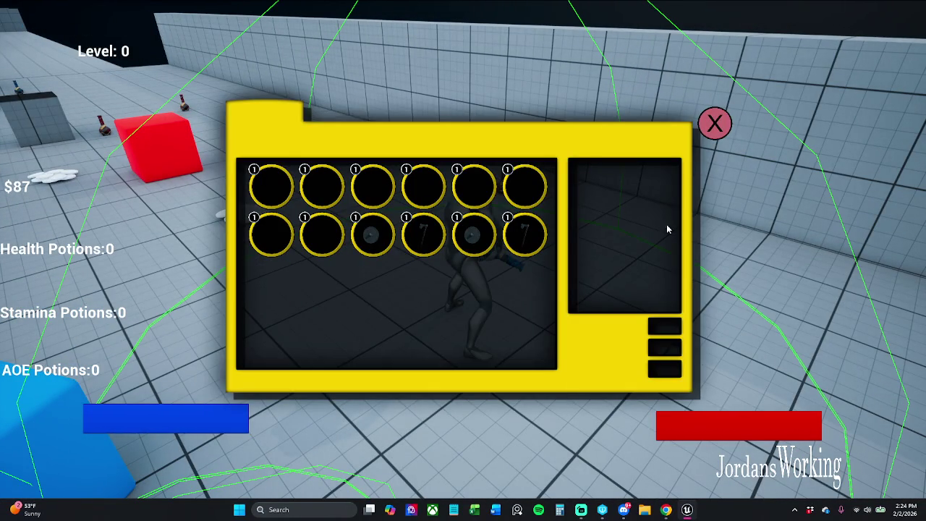
left_click(714, 125)
Pick up the three Health Potions and check them in the inventory
key("w")
key("e")
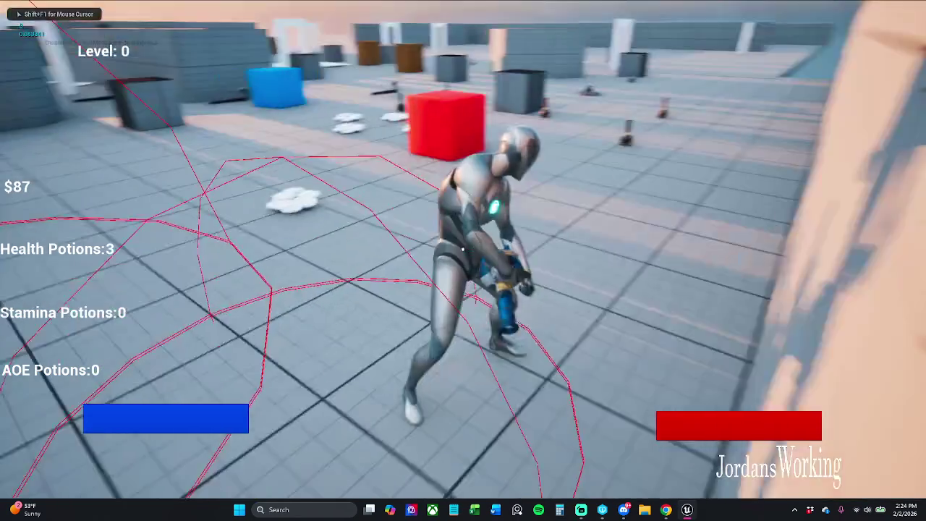
key("s")
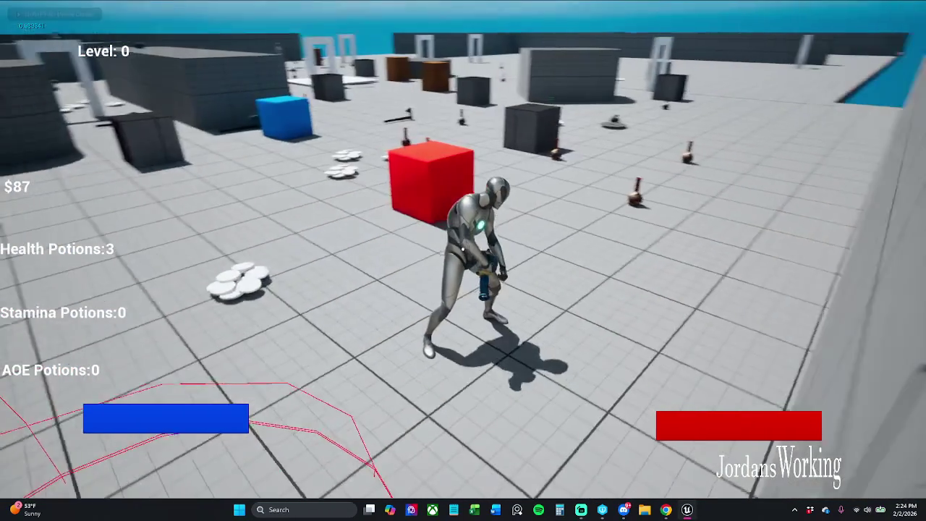
key("i")
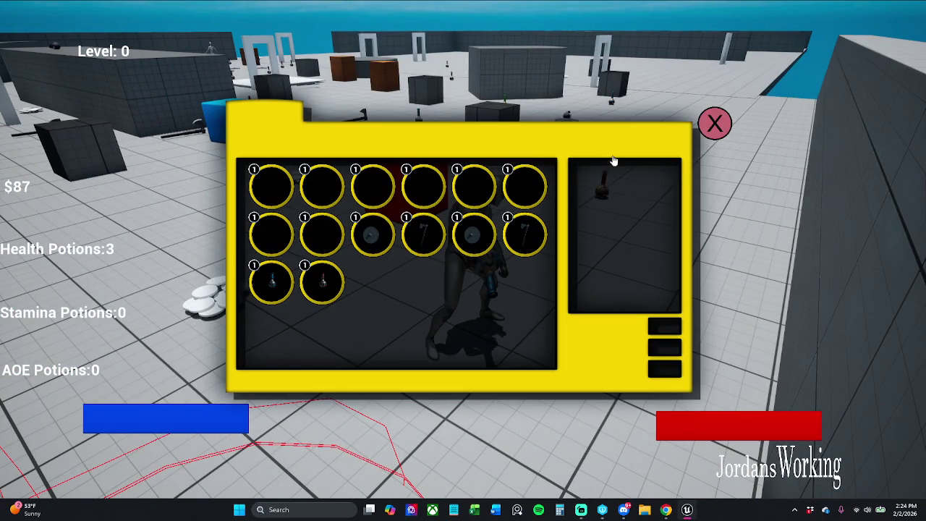
left_click(714, 123)
key("w")
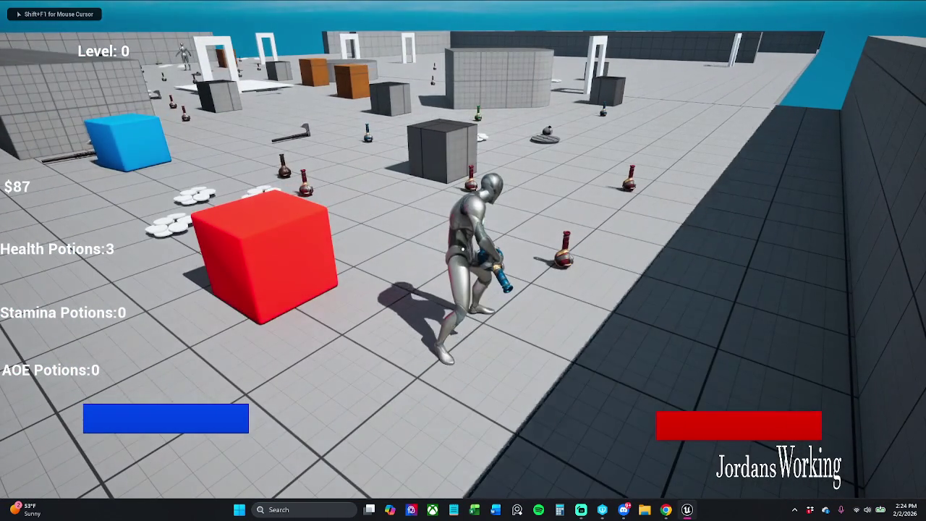
End the play session and return to the full editor overview of the level
key("Escape")
mouse_move(476, 212)
left_mouse_down()
mouse_move(463, 167)
mouse_move(405, 166)
left_mouse_up()
left_click_drag(545, 218, 546, 272)
key("F11")
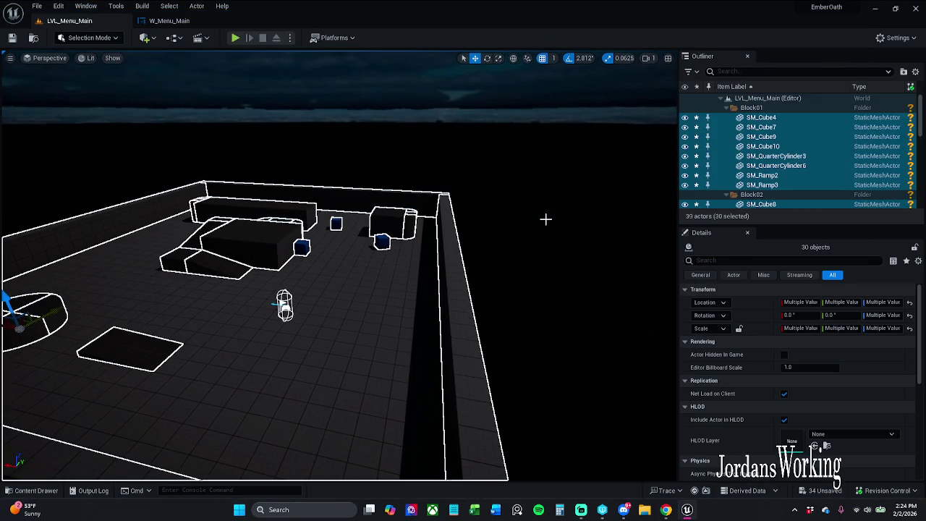
left_click(37, 5)
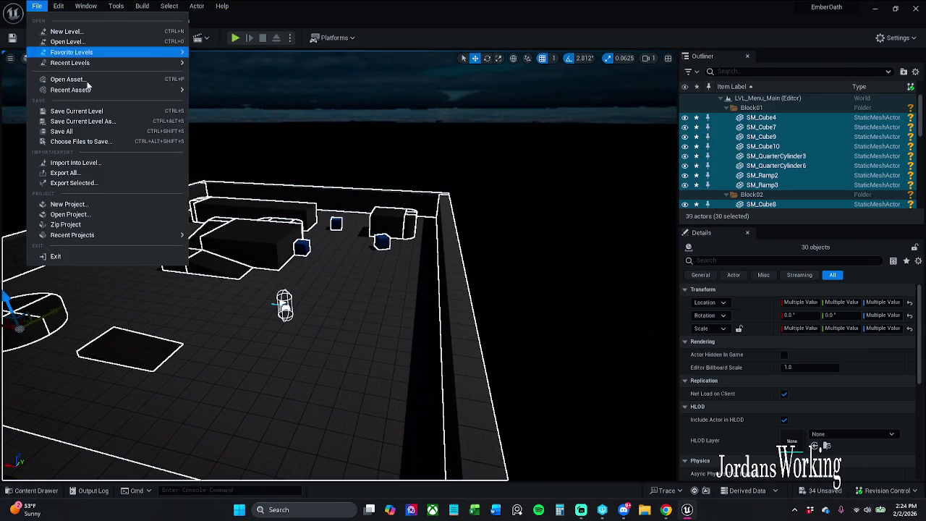
left_click(76, 132)
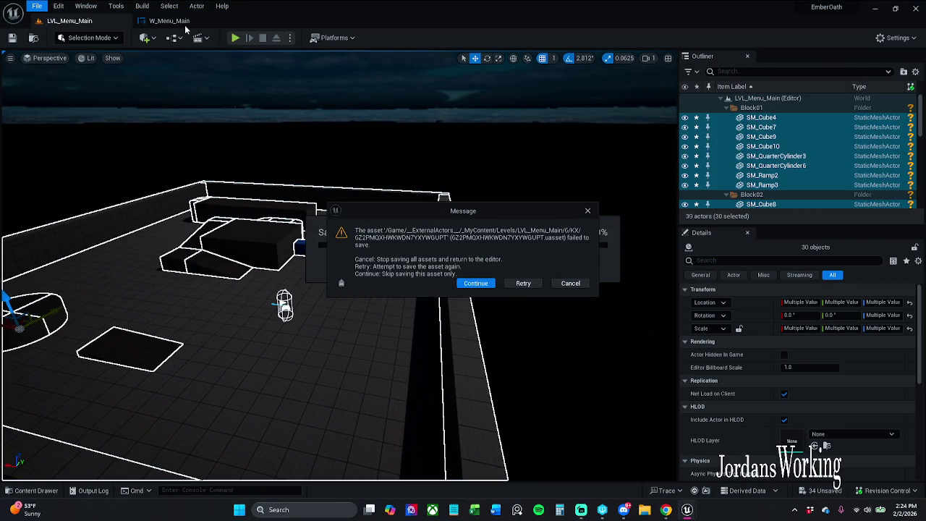
left_click(475, 283)
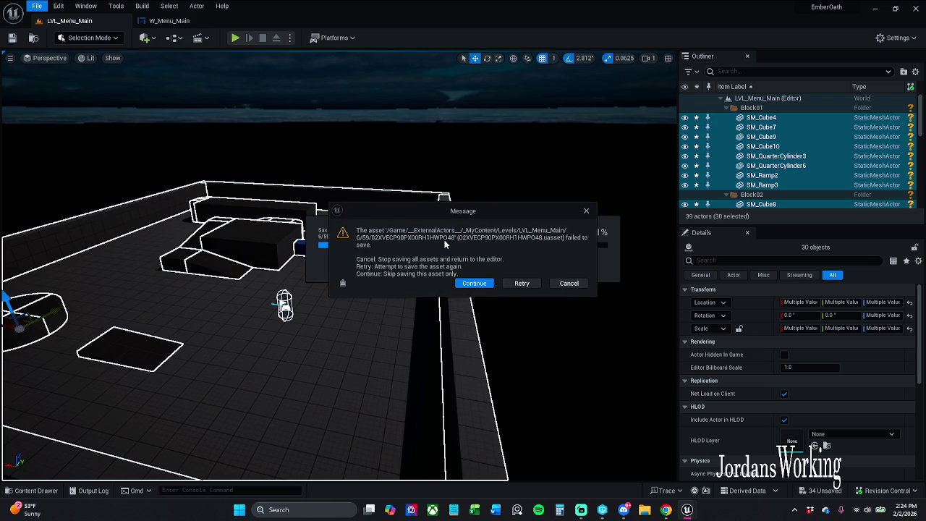
left_click(482, 284)
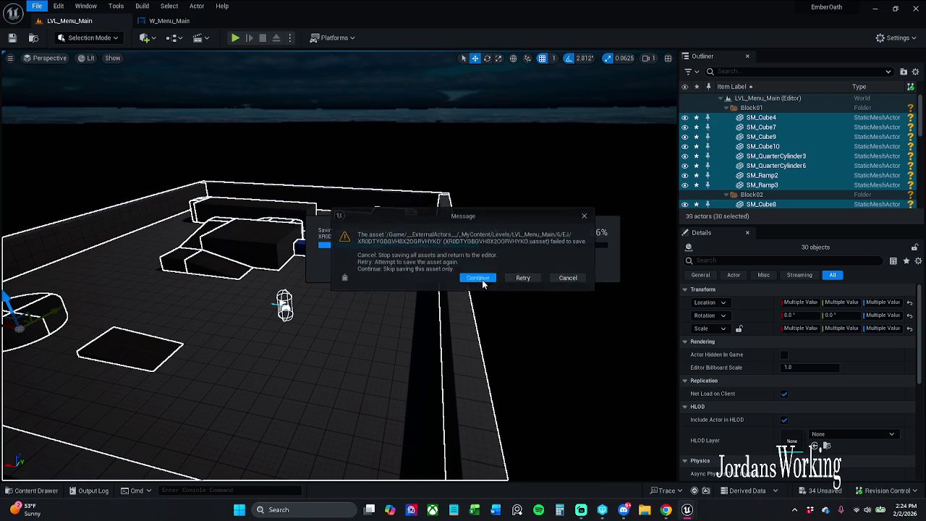
left_click(482, 284)
left_click(570, 282)
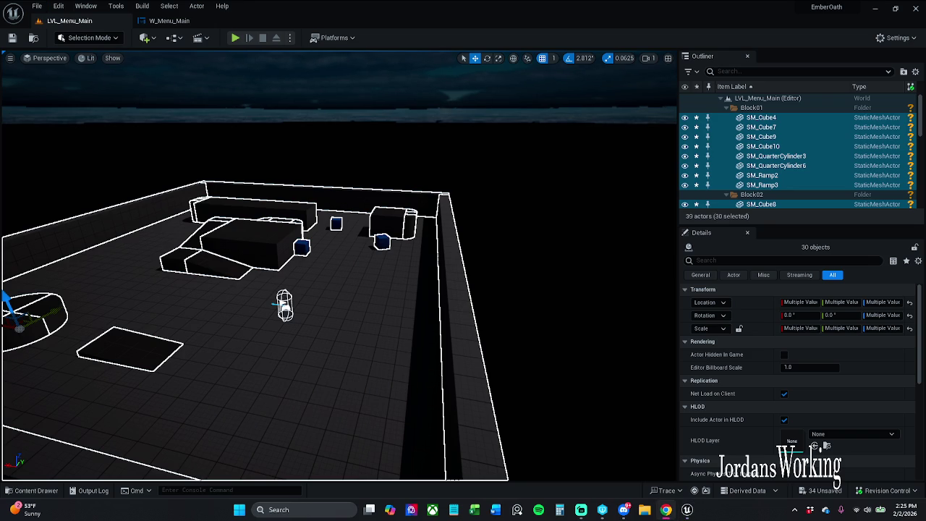
Look over the platforms list and the W_Menu_Main tab, then return to the level view
left_click(351, 38)
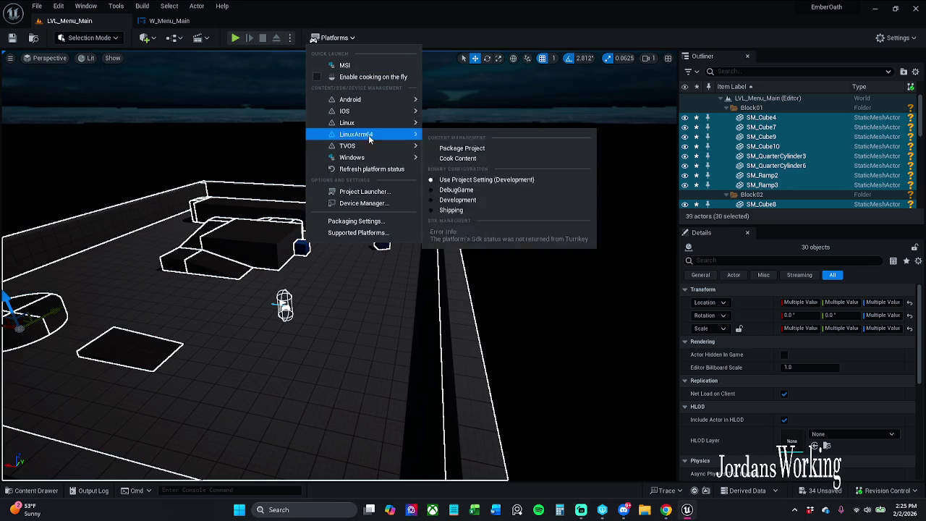
mouse_move(376, 157)
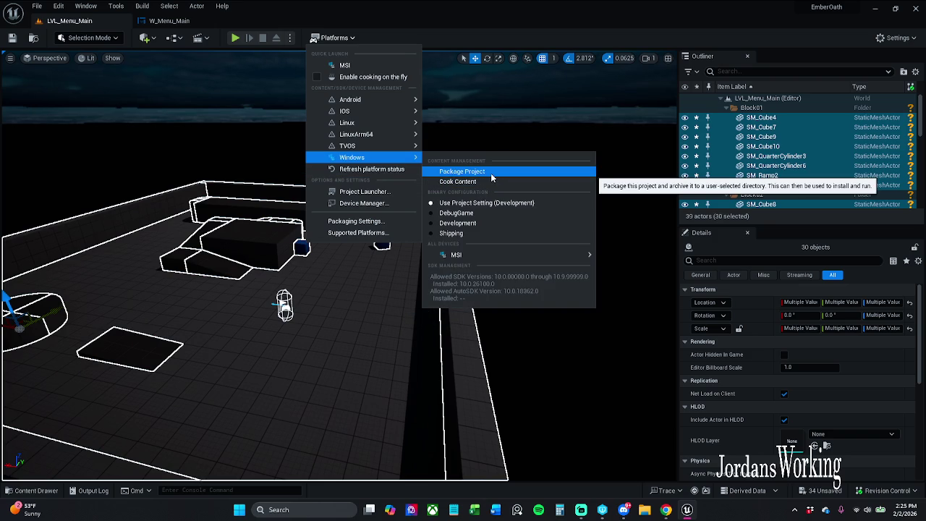
left_click(170, 21)
left_click(72, 20)
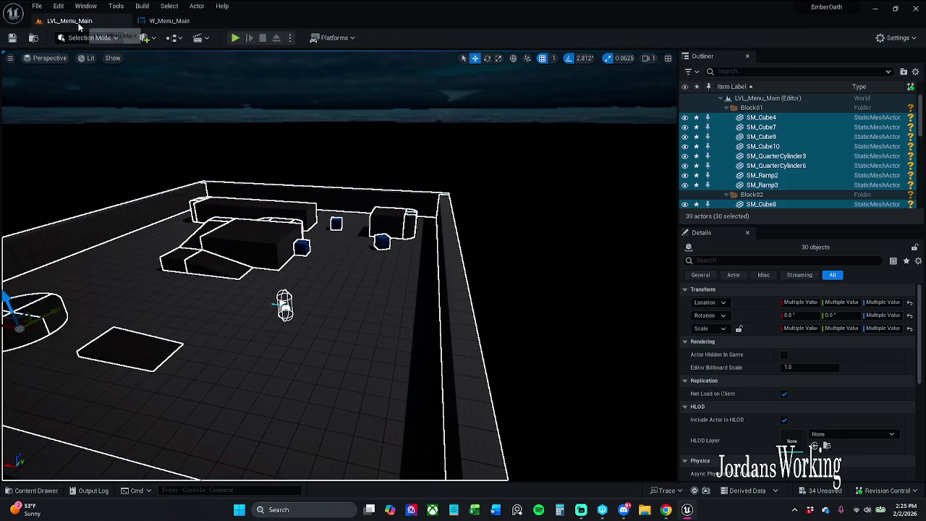
mouse_move(604, 372)
left_mouse_down()
mouse_move(603, 419)
mouse_move(558, 306)
left_mouse_up()
Choose Platforms > Windows > Package Project
left_click(334, 38)
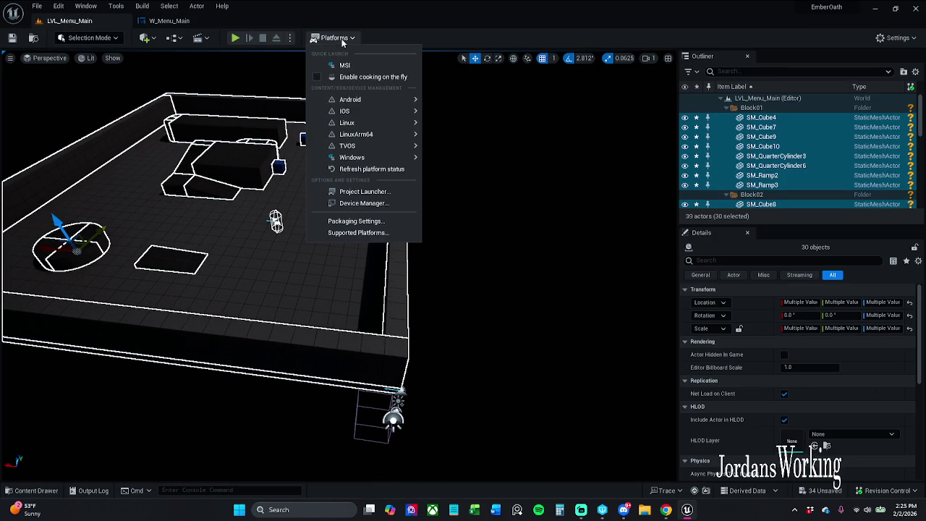
mouse_move(368, 103)
mouse_move(368, 155)
left_click(478, 172)
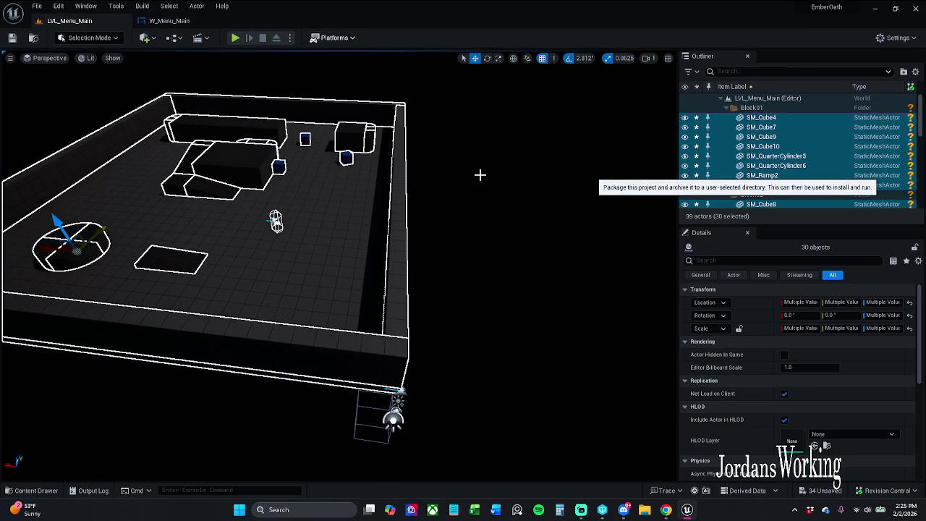
Skip ten external-actor assets that failed to save, then cancel the remaining ones
left_click(481, 283)
left_click(484, 283)
left_click(484, 284)
left_click(483, 284)
left_click(483, 284)
left_click(483, 283)
left_click(483, 284)
left_click(483, 283)
left_click(483, 284)
left_click(483, 283)
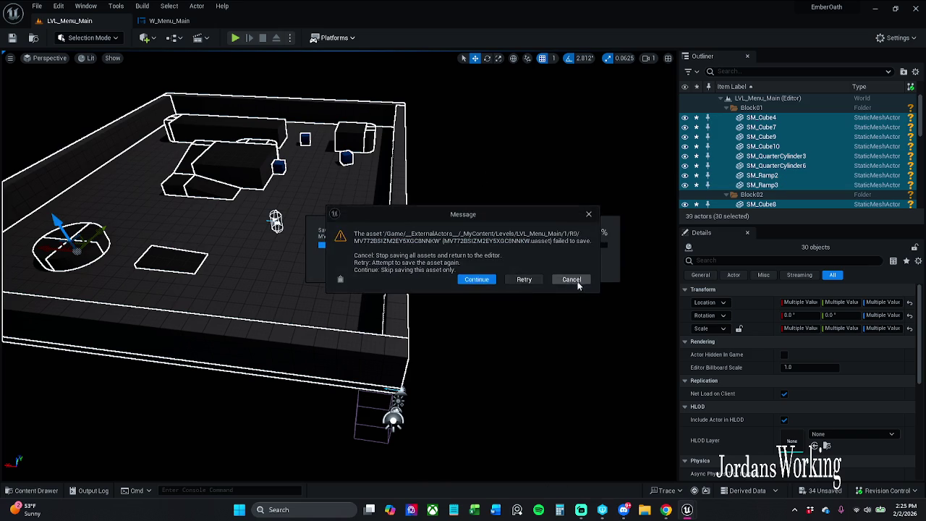
left_click(565, 280)
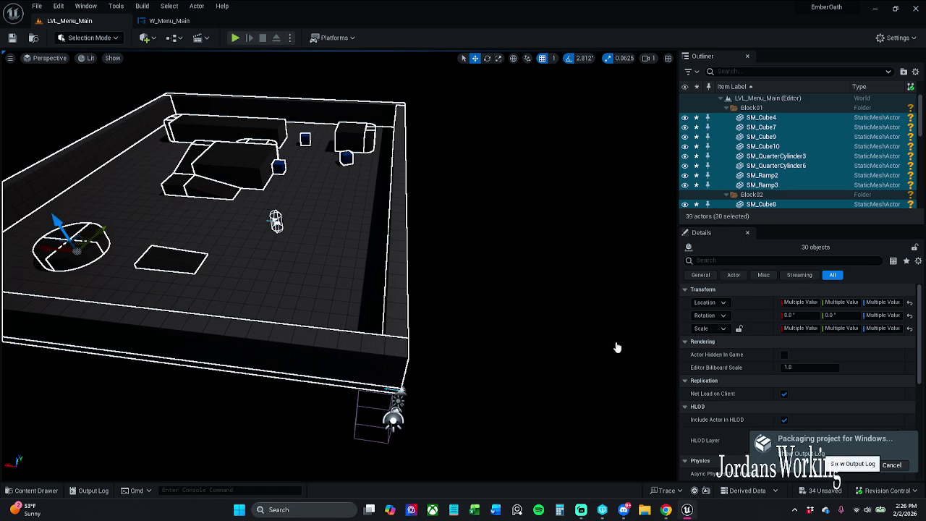
Show the packaging log and close the W_Menu_Main widget editor with Ctrl+W
left_click(814, 454)
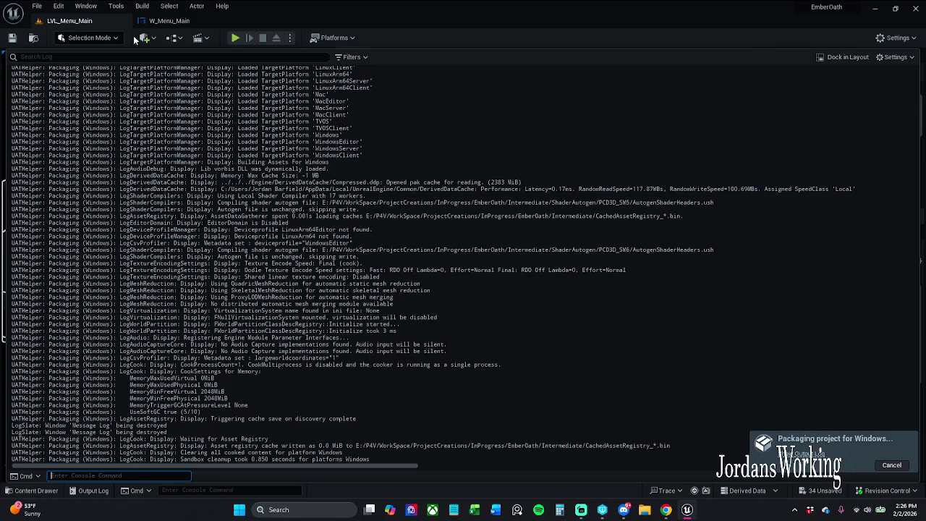
left_click(205, 24)
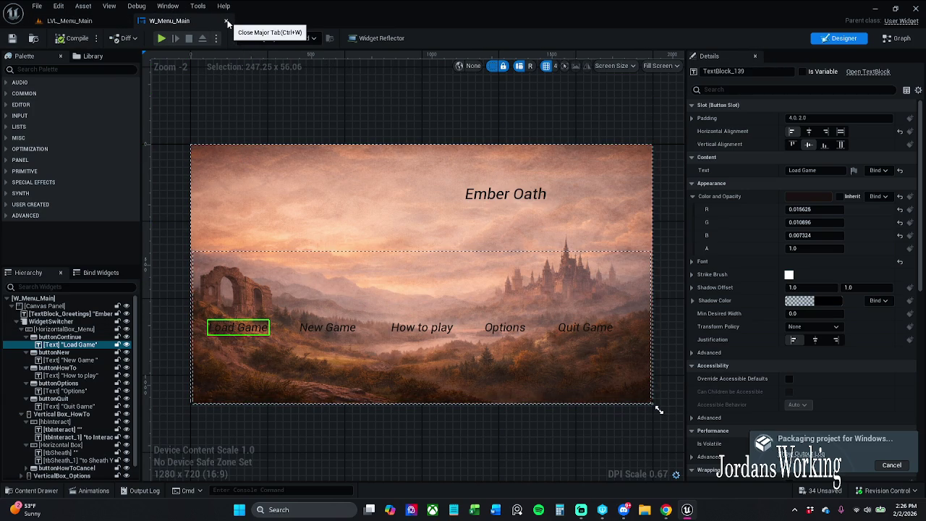
key("ctrl+w")
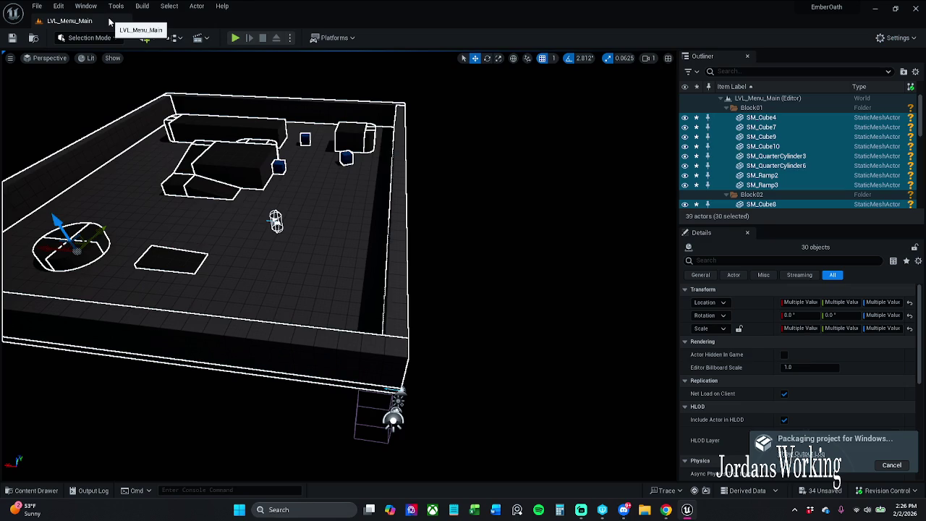
Frame the level and reopen the Output Log, showing 312 of 4443 packages cooked
scroll(350, 174, "down", 5)
mouse_move(350, 174)
left_mouse_down()
mouse_move(298, 181)
mouse_move(298, 166)
mouse_move(298, 184)
mouse_move(283, 189)
mouse_move(271, 366)
left_mouse_up()
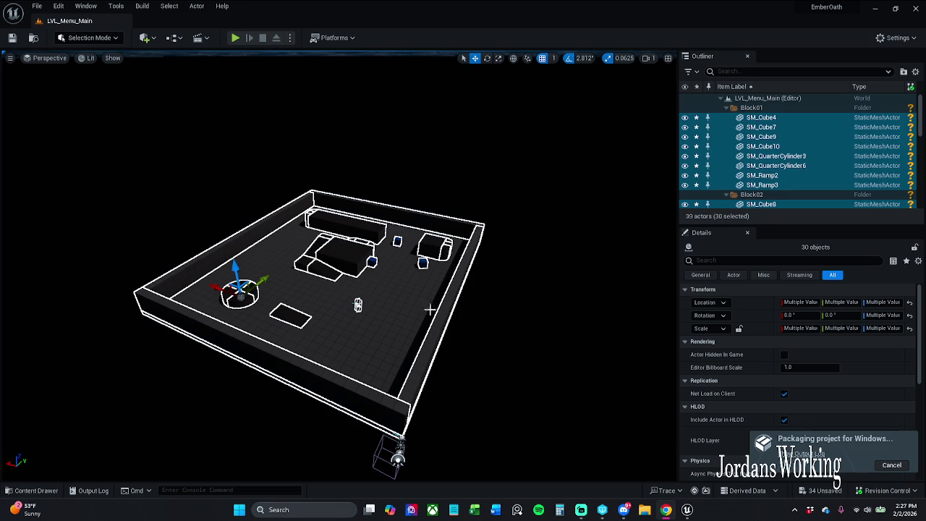
key("f")
left_click(803, 454)
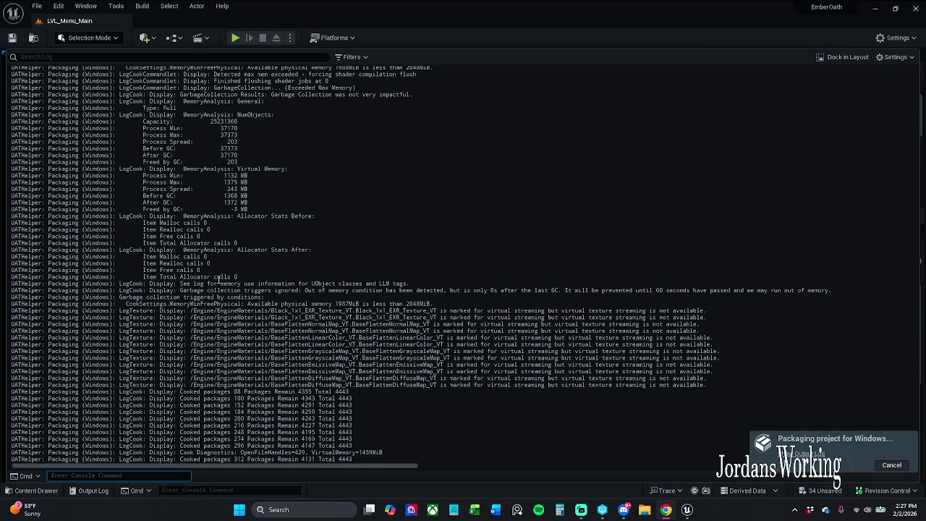
left_click(208, 286)
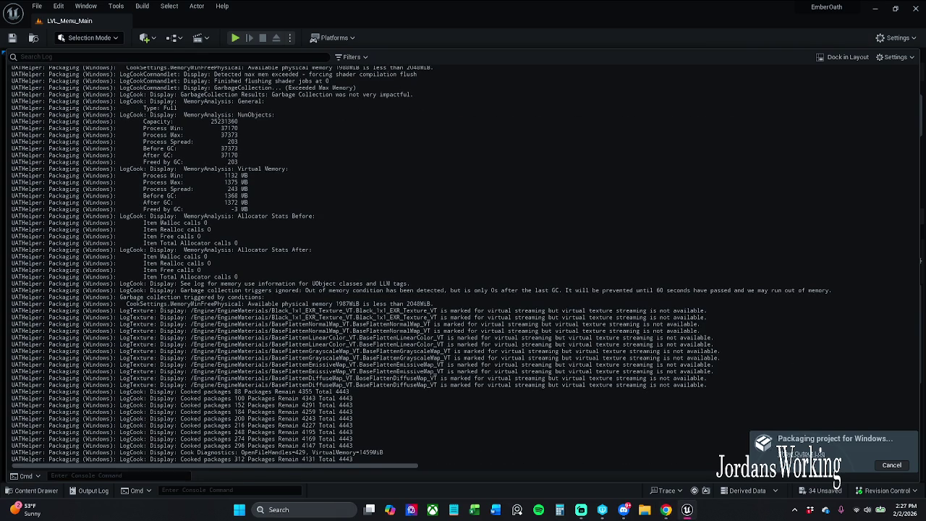
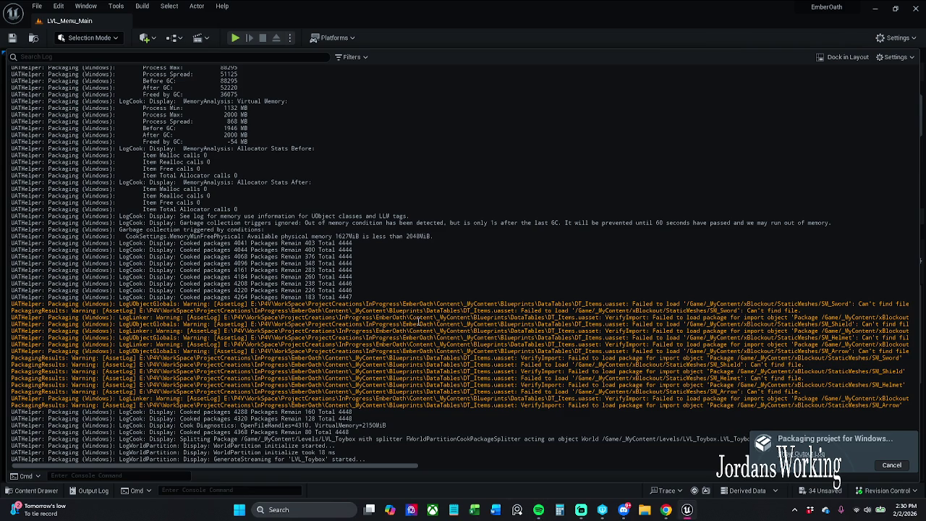
Let the EmberOath Windows packaging finish with BUILD SUCCESSFUL, then close the Output Log
scroll(418, 321, "up", 3)
scroll(416, 326, "down", 3)
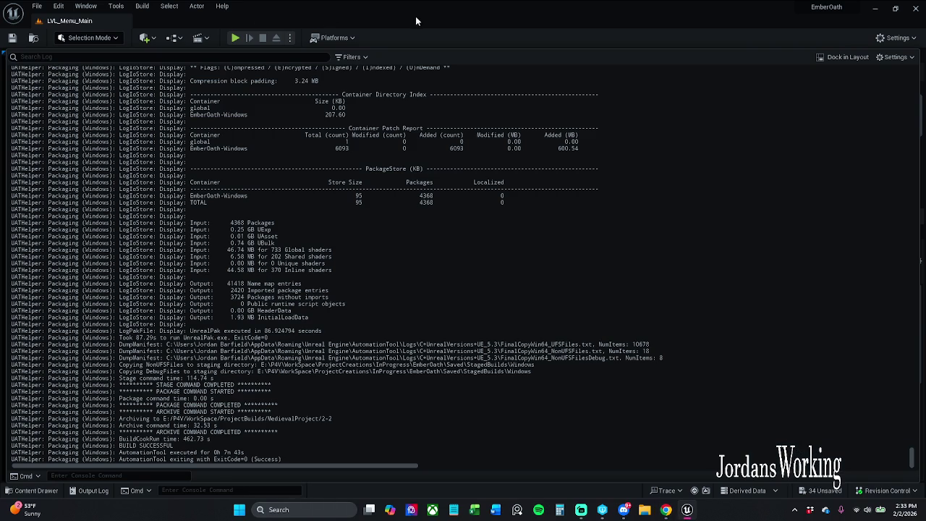
left_click(90, 492)
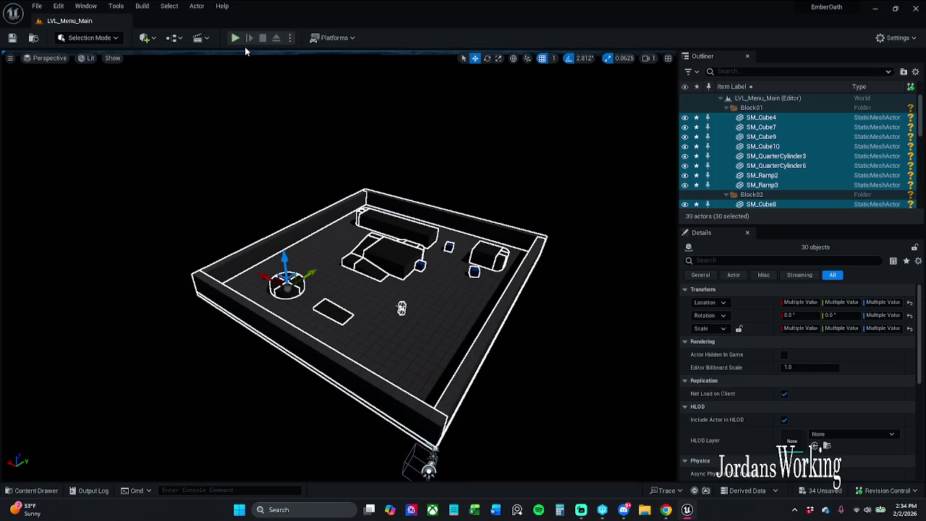
Play in editor, start a New Game from the Ember Oath menu and pick up a nearby item
left_click(236, 38)
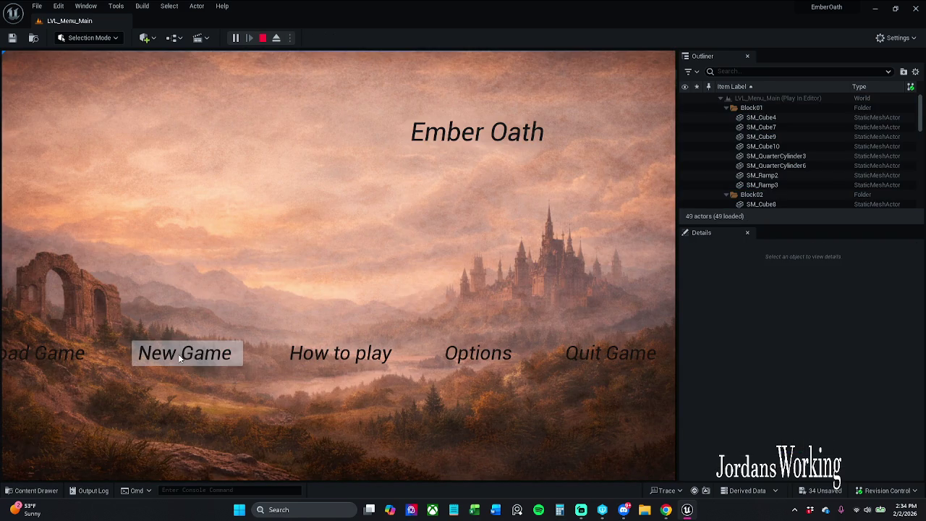
left_click(179, 354)
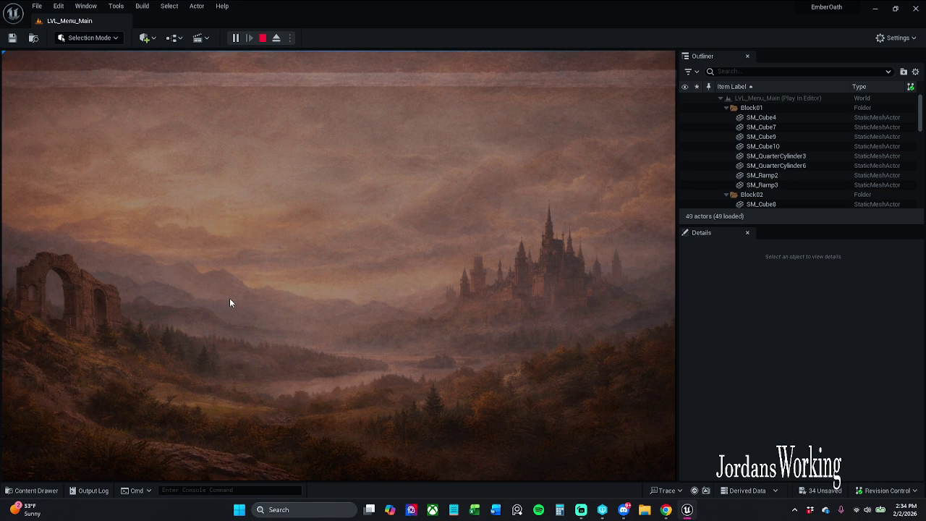
key("w")
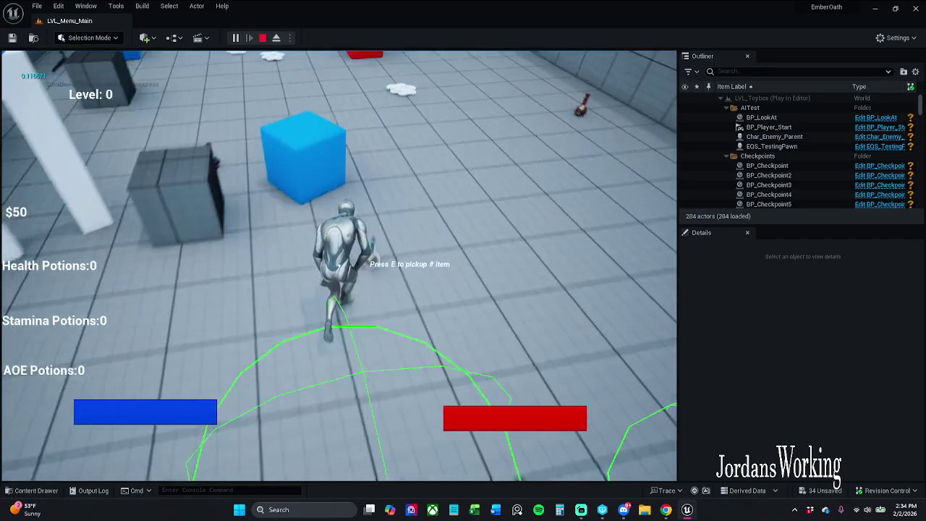
key("e")
Equip the AOE potion from the inventory, end the play-test and show the content browser
key("i")
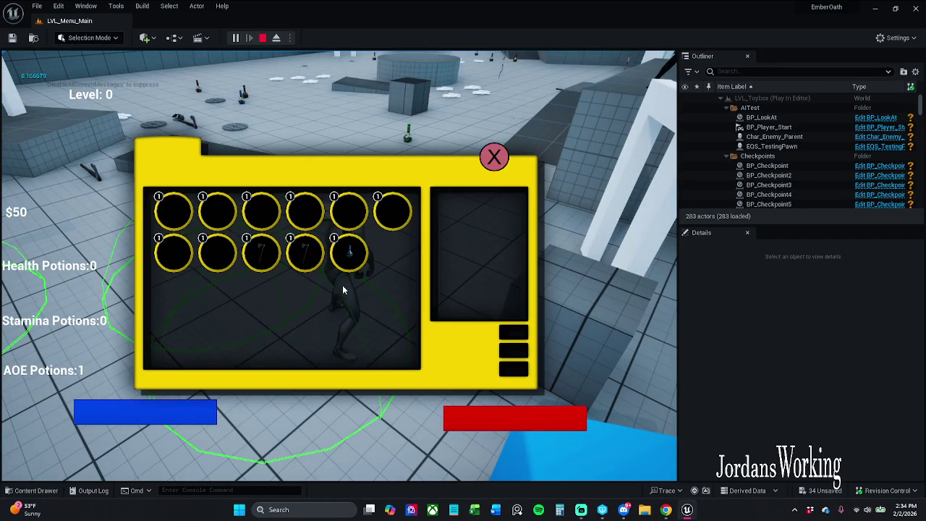
left_click(349, 251)
left_click(494, 156)
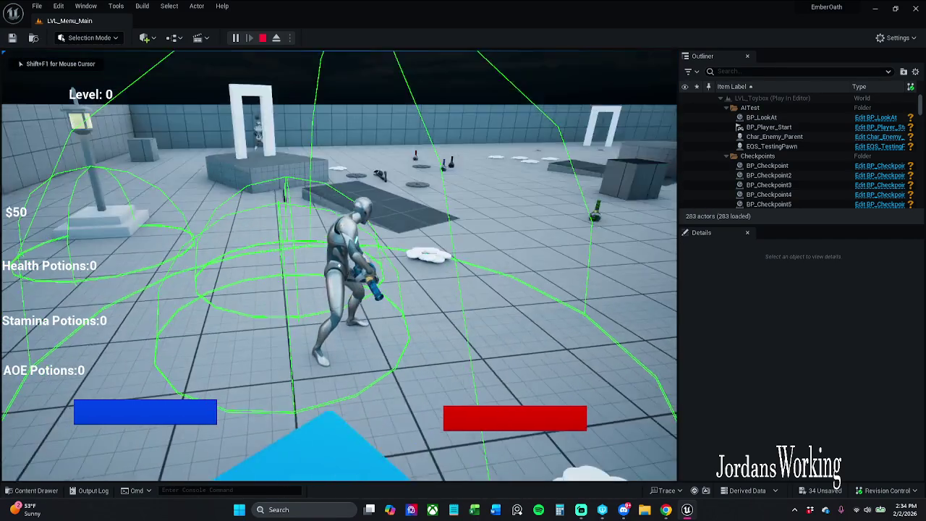
key("Escape")
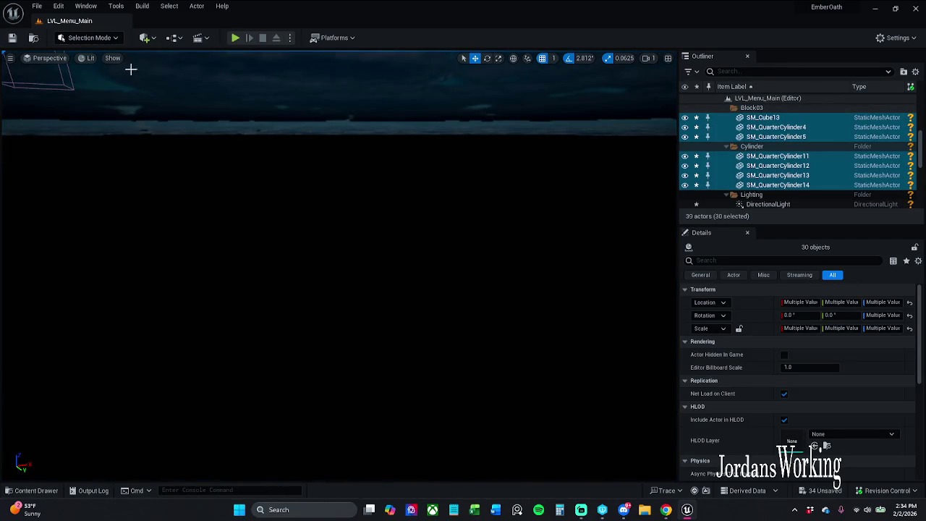
left_click(33, 491)
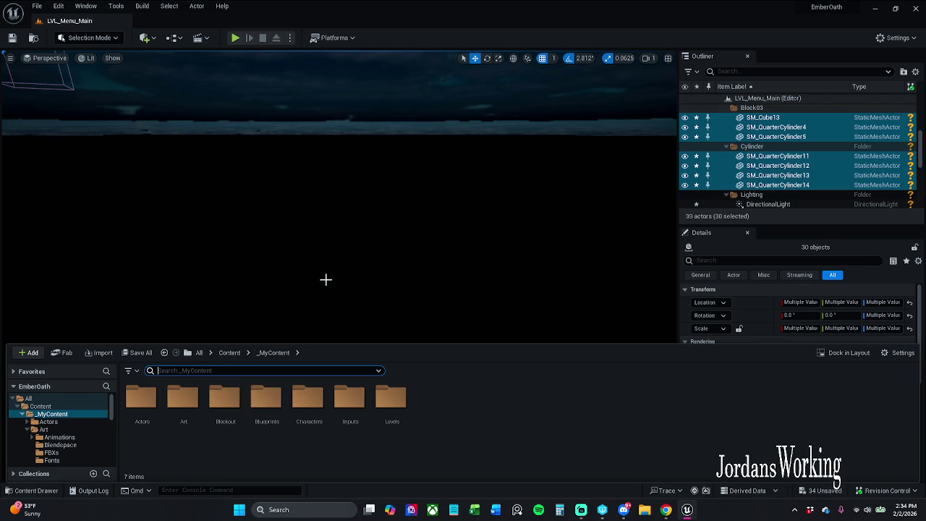
left_click_drag(326, 270, 331, 248)
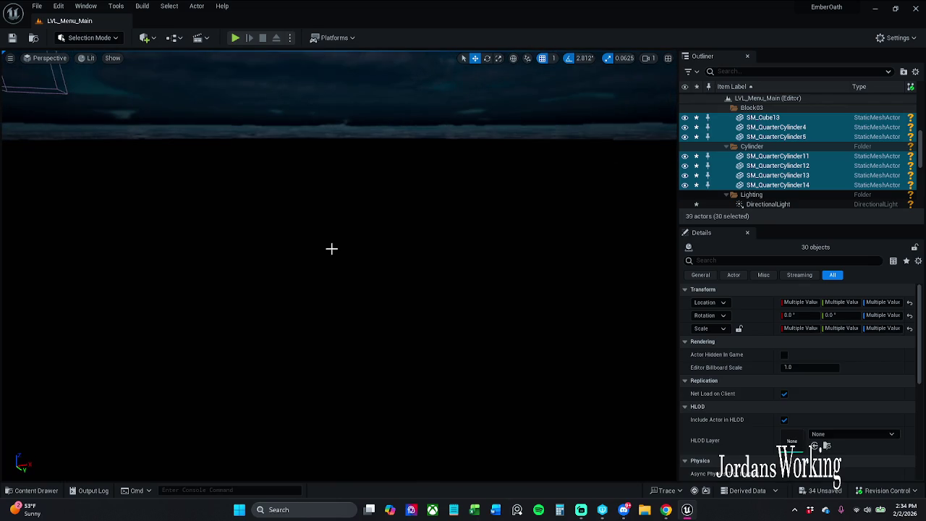
left_click(33, 491)
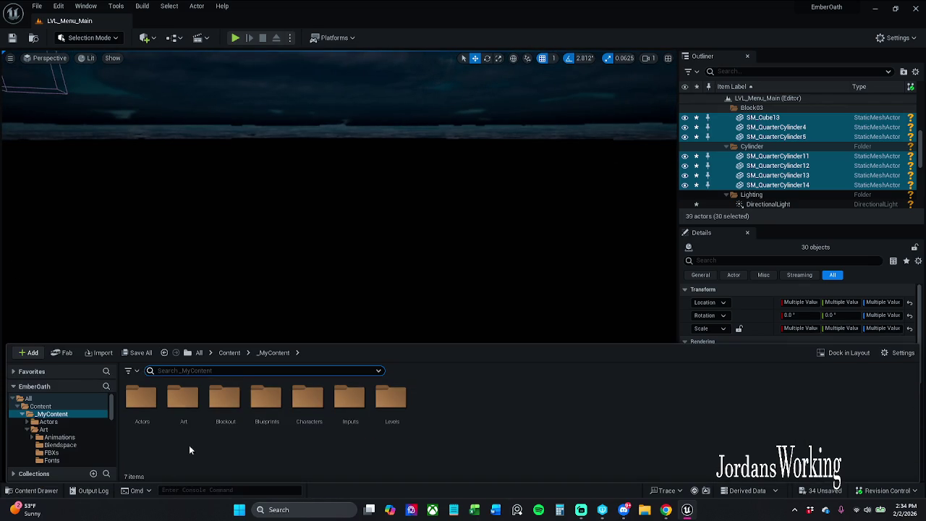
double_click(391, 405)
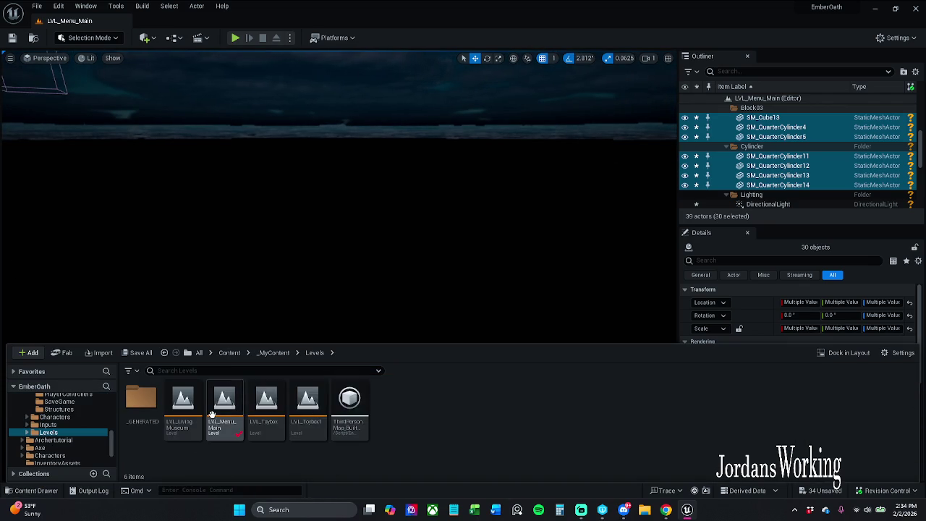
left_click(271, 418)
double_click(271, 417)
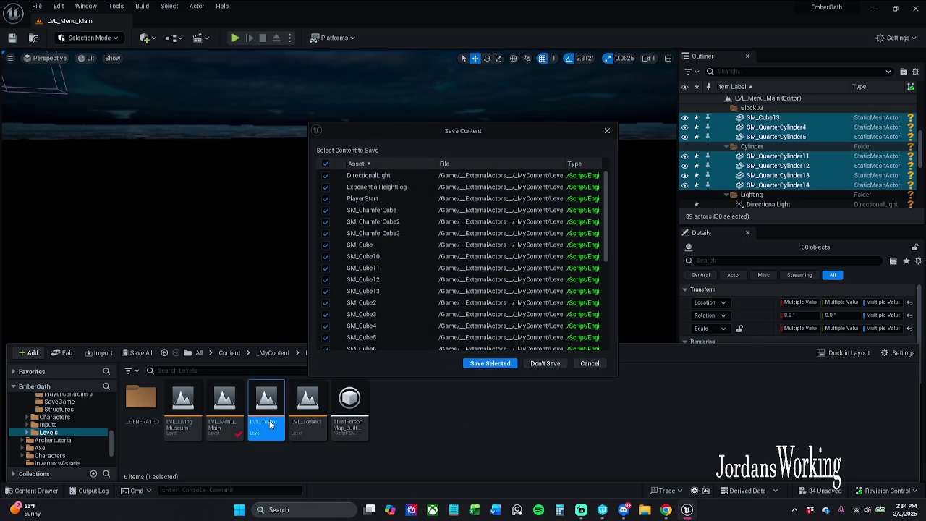
left_click(498, 367)
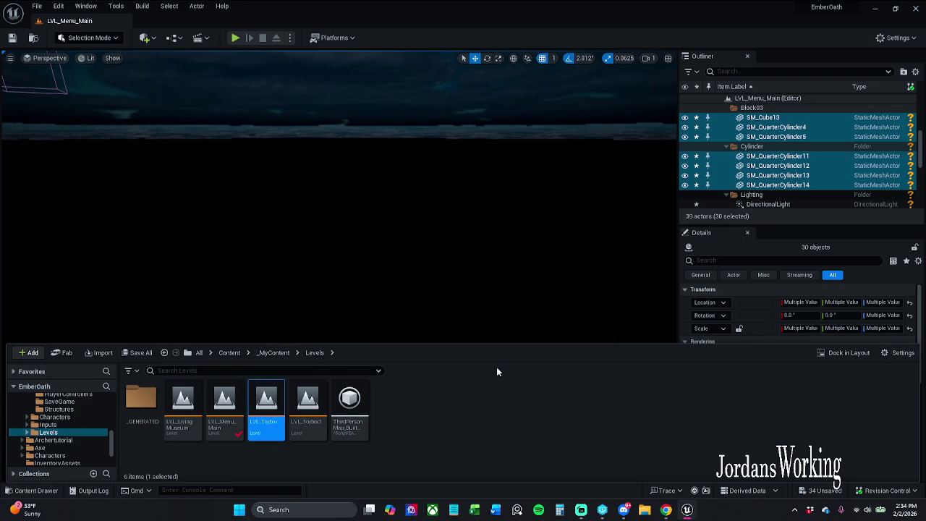
left_click(484, 280)
left_click(483, 279)
left_click(493, 281)
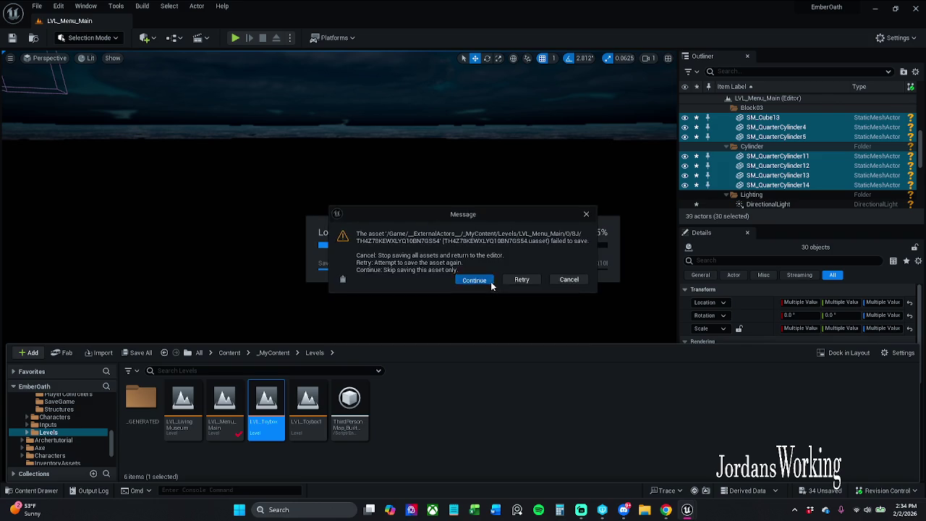
left_click(586, 214)
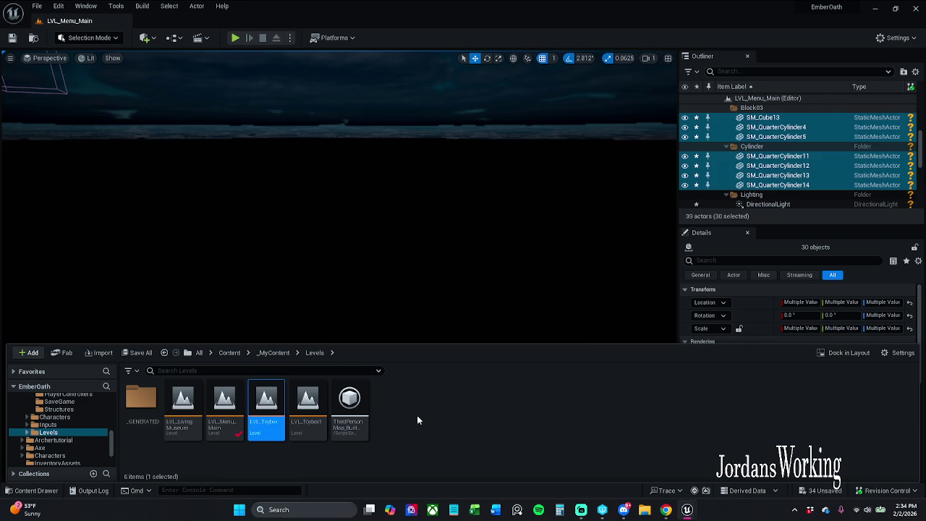
key("ctrl+space")
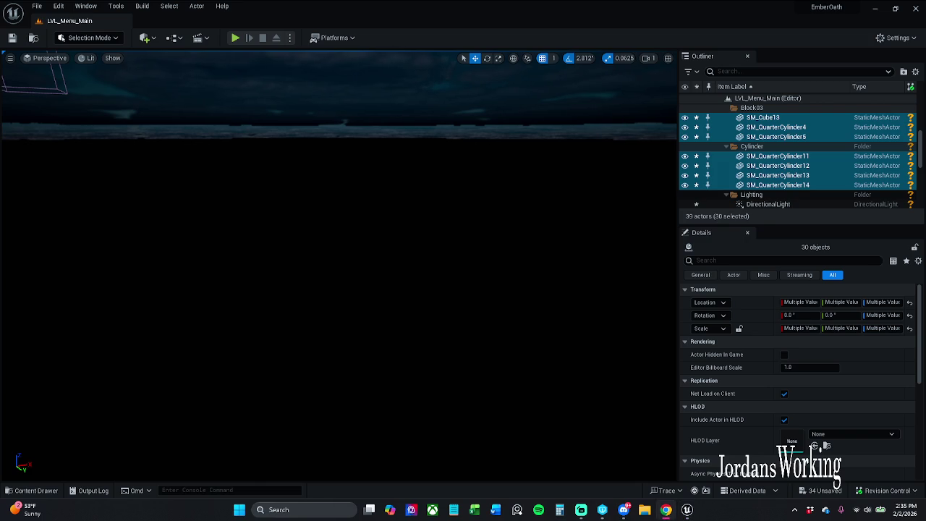
left_click(234, 281)
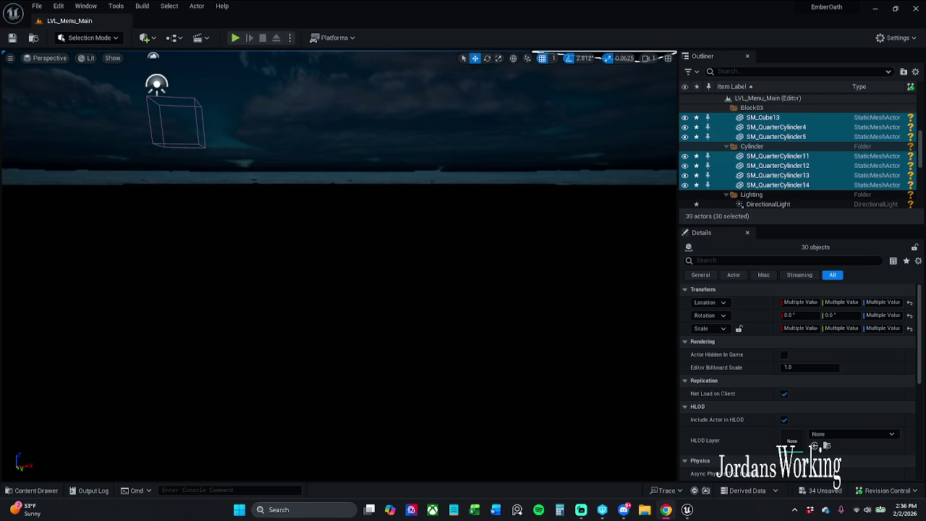
Frame the level layout, then quit the editor and choose to save unsaved assets
left_click_drag(268, 134, 478, 141)
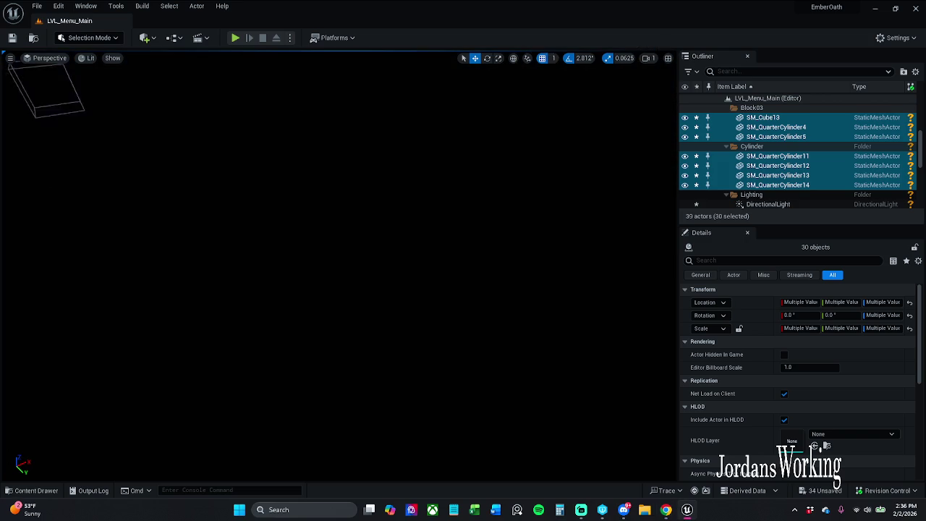
key("f")
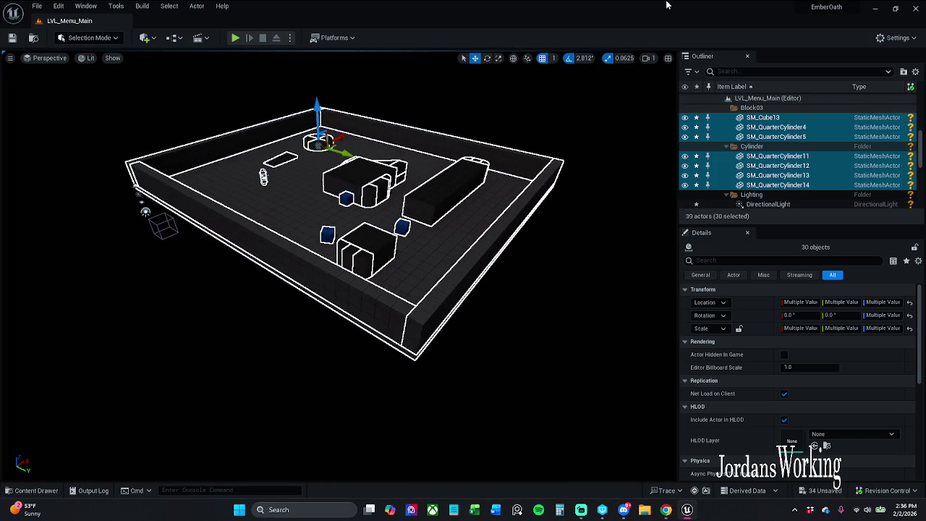
left_click(915, 8)
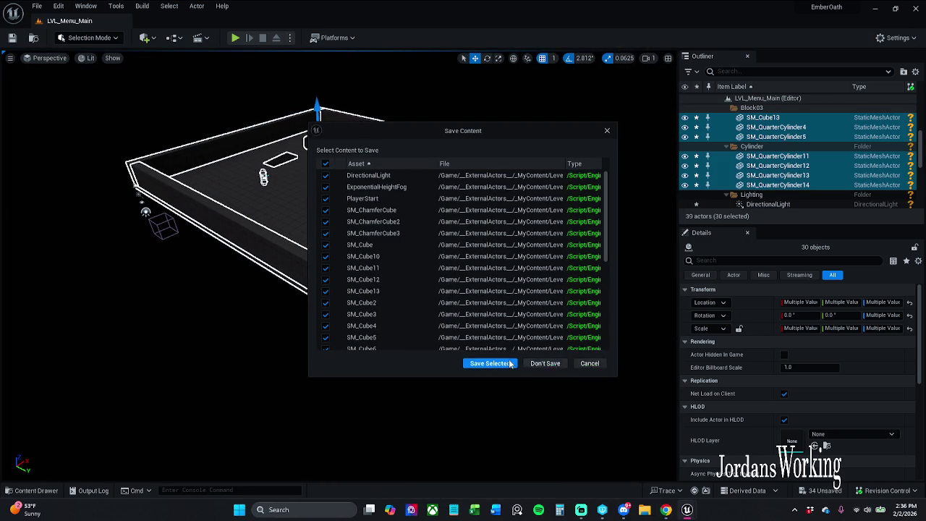
left_click(509, 363)
Skip each external actor asset that fails to save until saving finishes
left_click(480, 279)
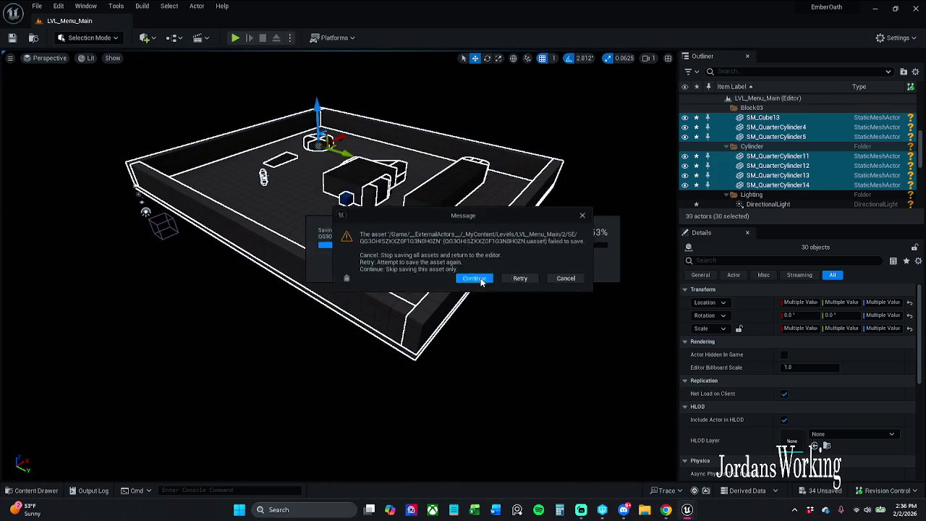
left_click(481, 280)
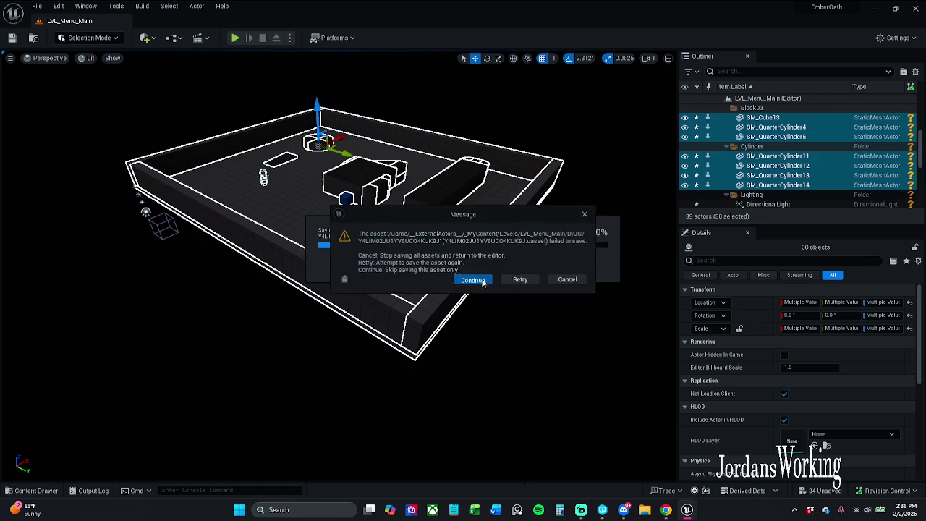
left_click(482, 280)
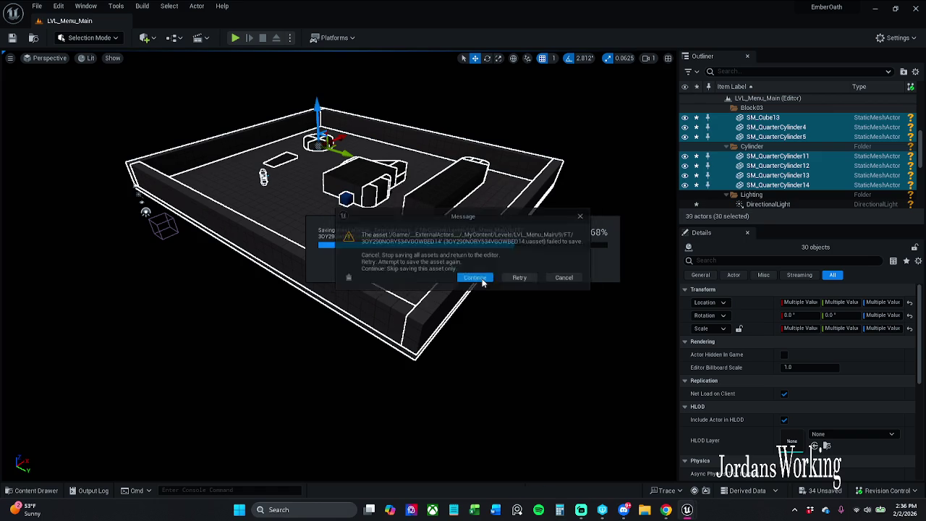
left_click(482, 280)
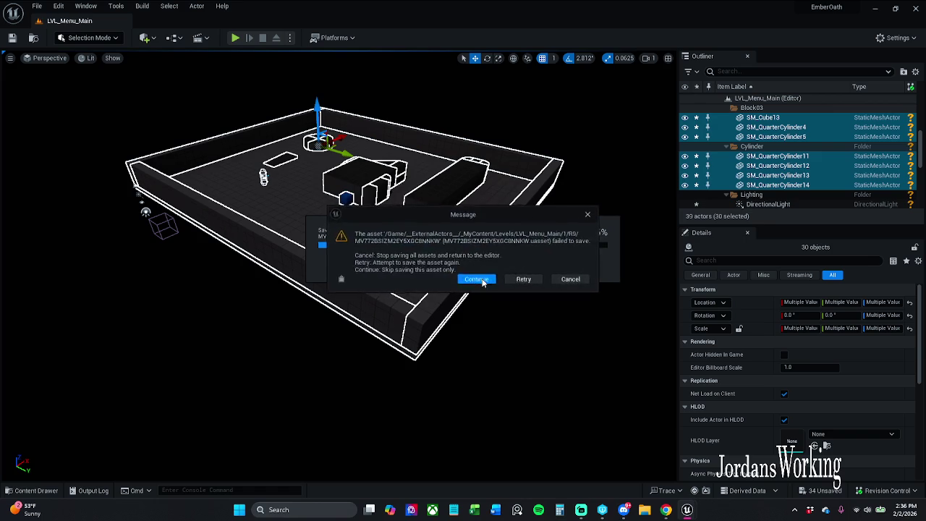
left_click(481, 280)
left_click(481, 280)
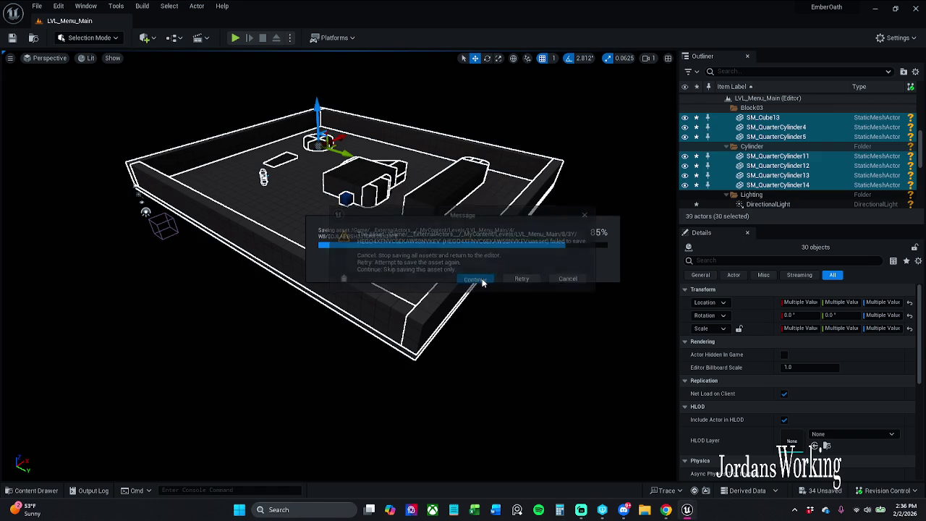
left_click(481, 281)
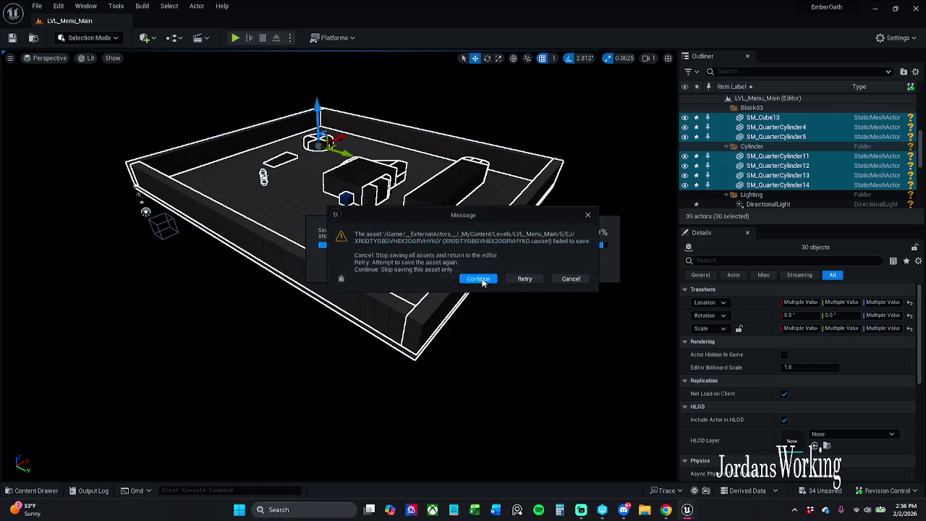
left_click(482, 280)
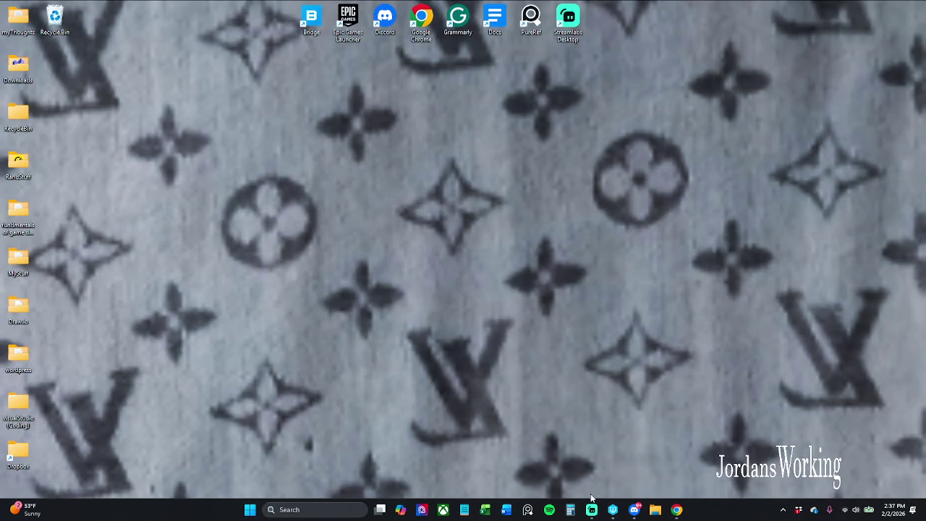
Wait for LVL_Toybox to relaunch with navigation built, then tilt the view up toward the wall
right_click(594, 306)
key("Escape")
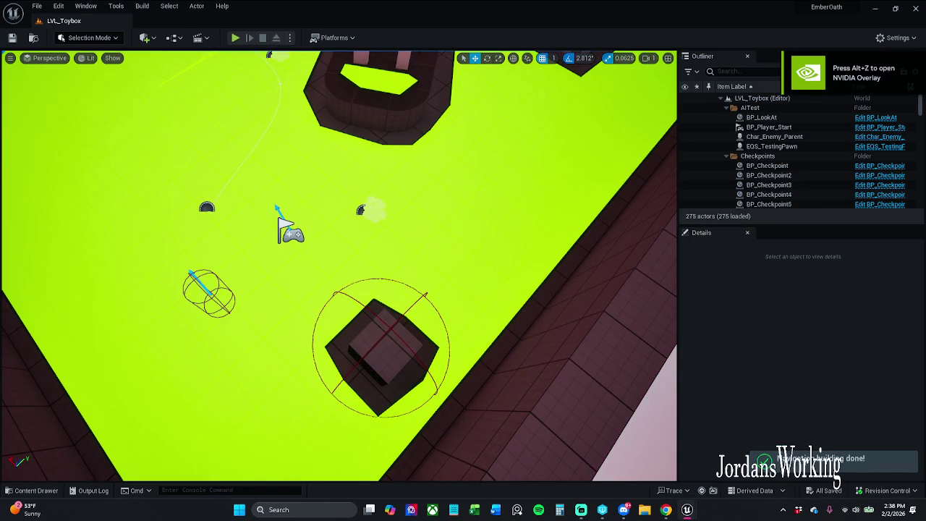
left_click_drag(286, 268, 287, 181)
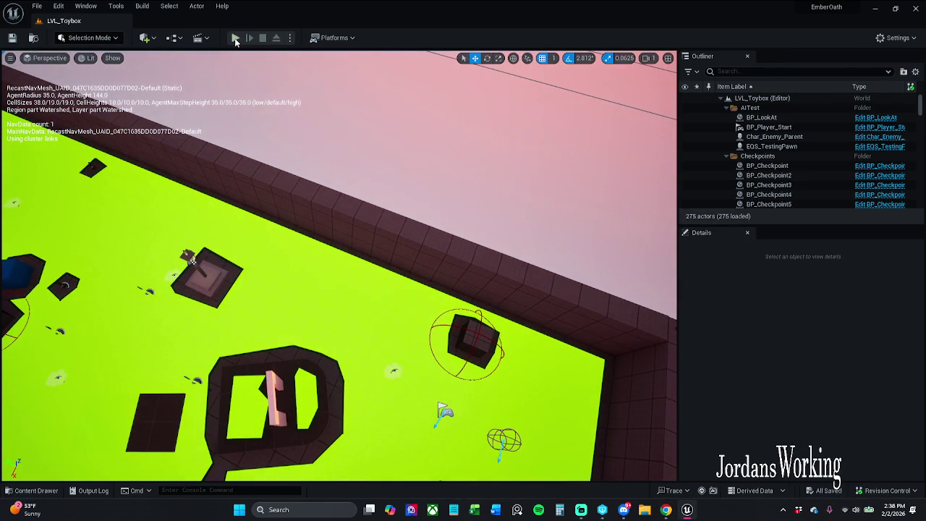
Run a quick play-test, then raise BP_Item_Shield4 to Z 134
left_click(235, 38)
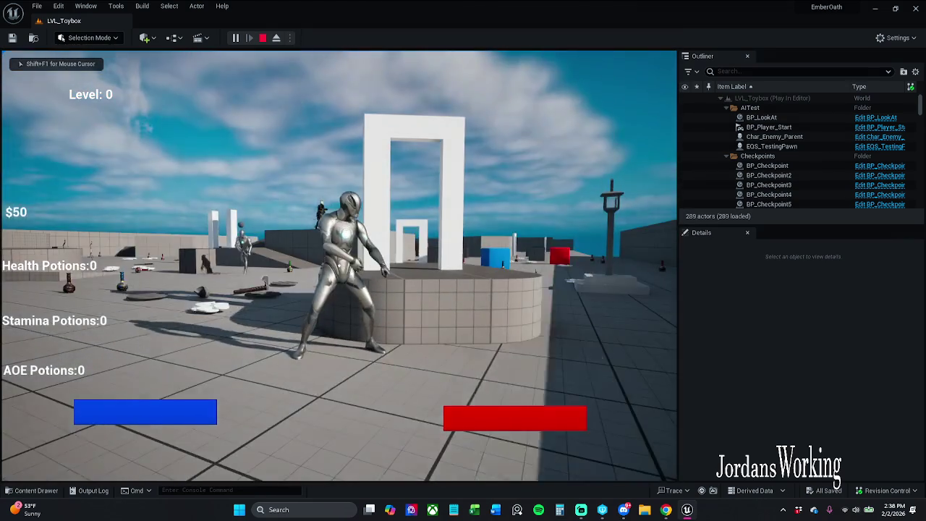
key("Escape")
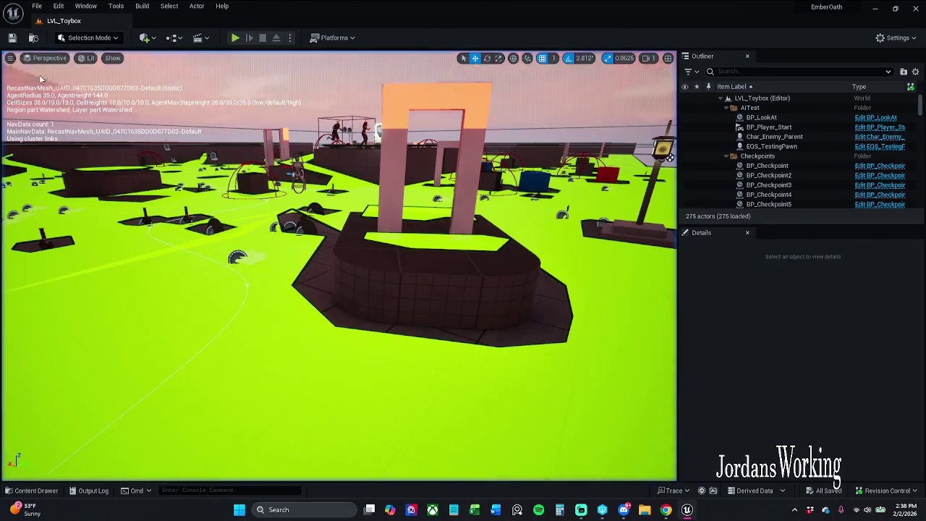
left_click_drag(306, 206, 304, 167)
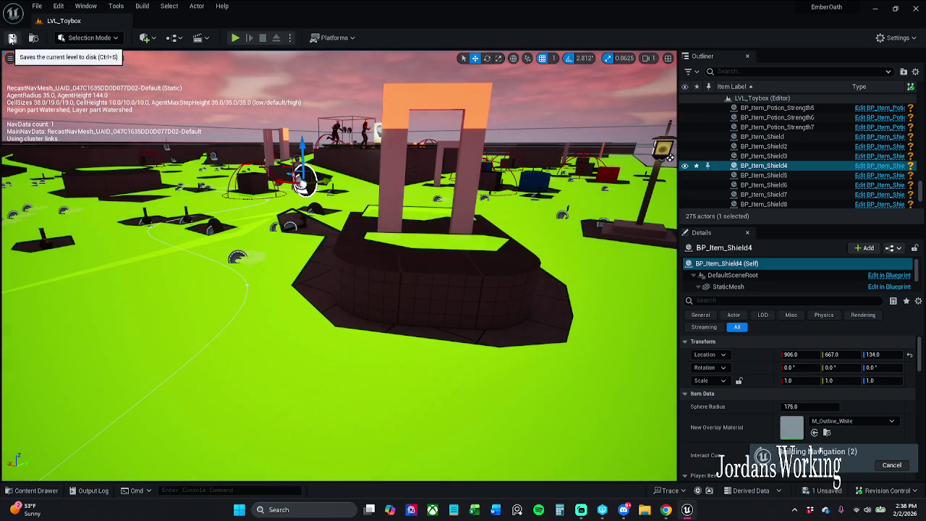
Save the level, skipping the one asset that fails, and open the Content Drawer
left_click(11, 38)
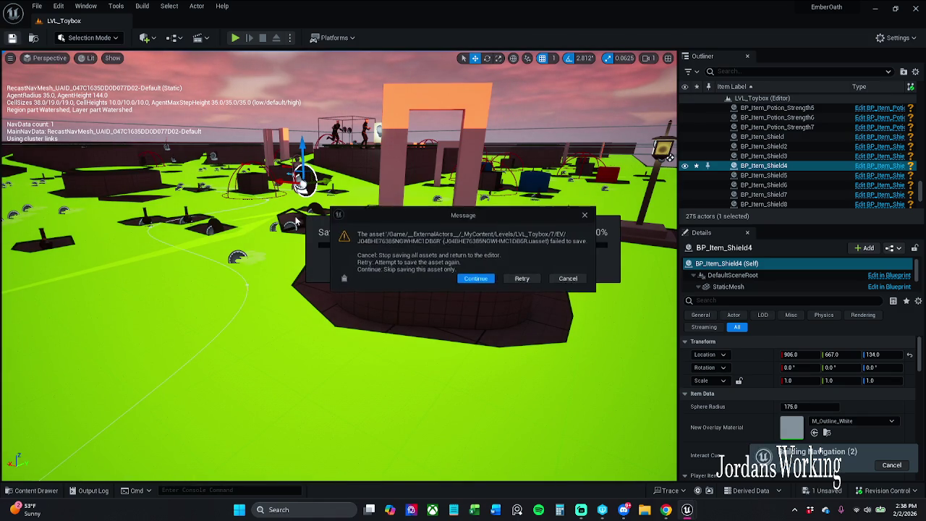
left_click(478, 279)
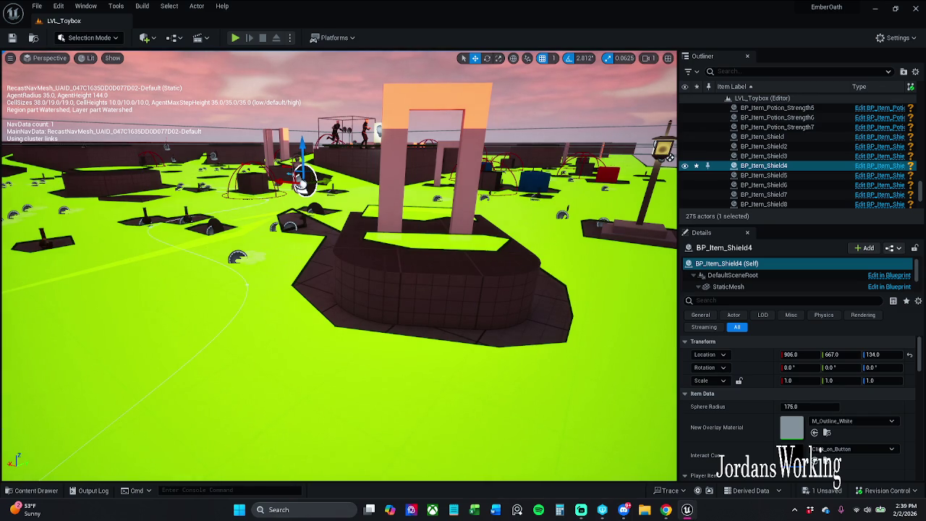
left_click(33, 490)
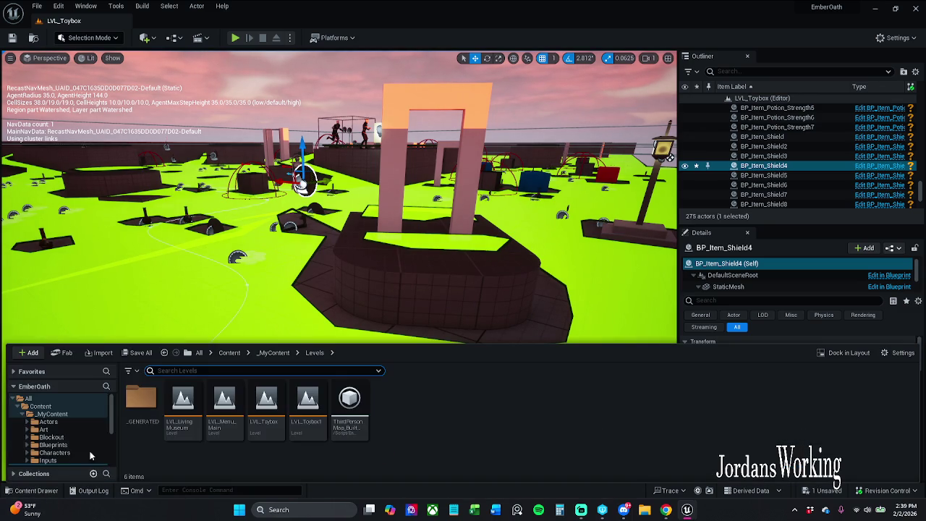
At the Content root, select _MyContent, Potions, LightAssets, InventoryAssets, Axe and Archertutorial folders
left_click(232, 352)
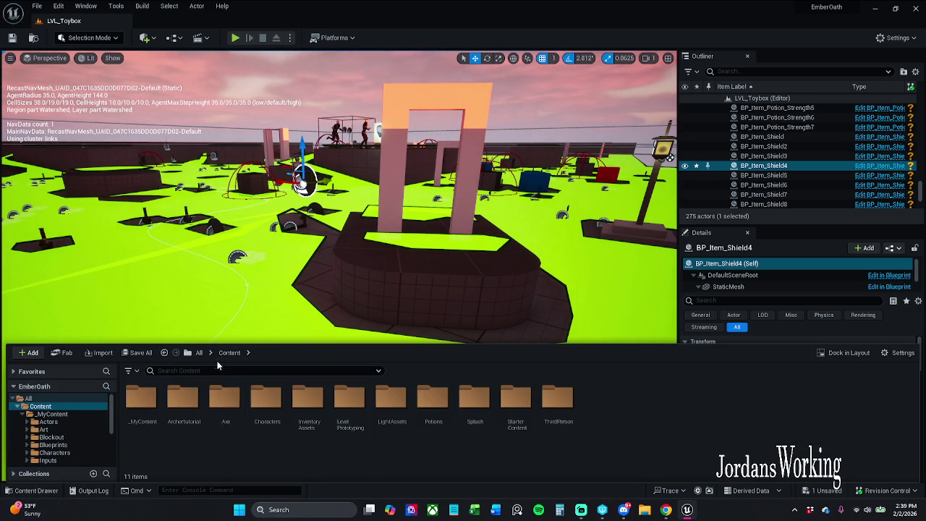
left_click(149, 415)
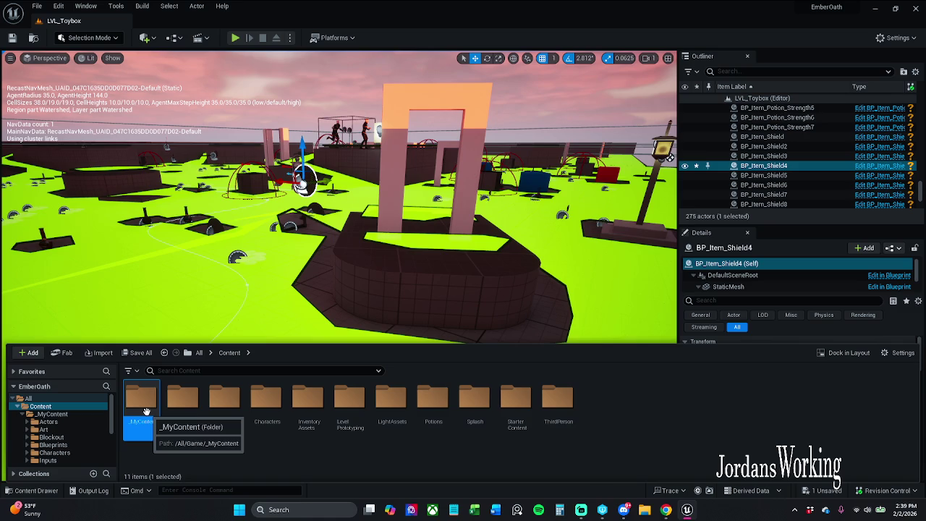
left_click(430, 410, "ctrl")
left_click(393, 410, "ctrl")
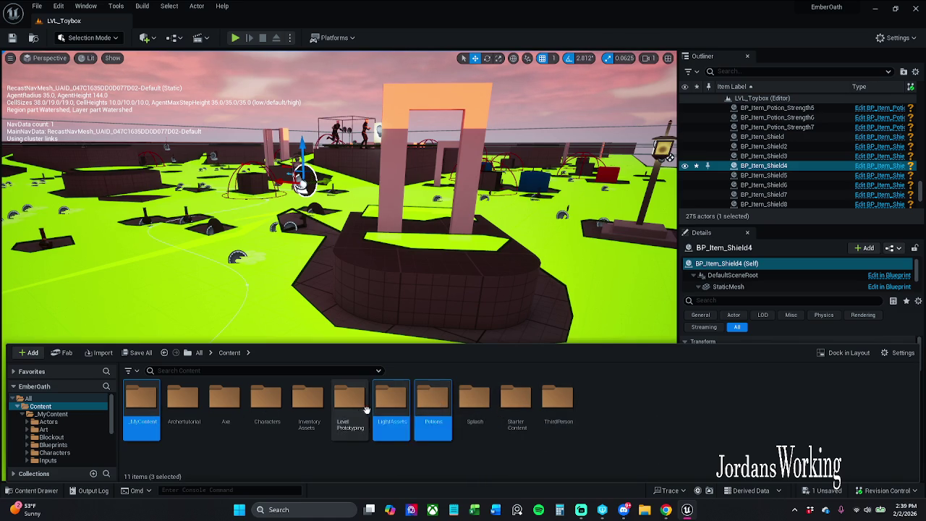
left_click(309, 410, "ctrl")
left_click(225, 410, "ctrl")
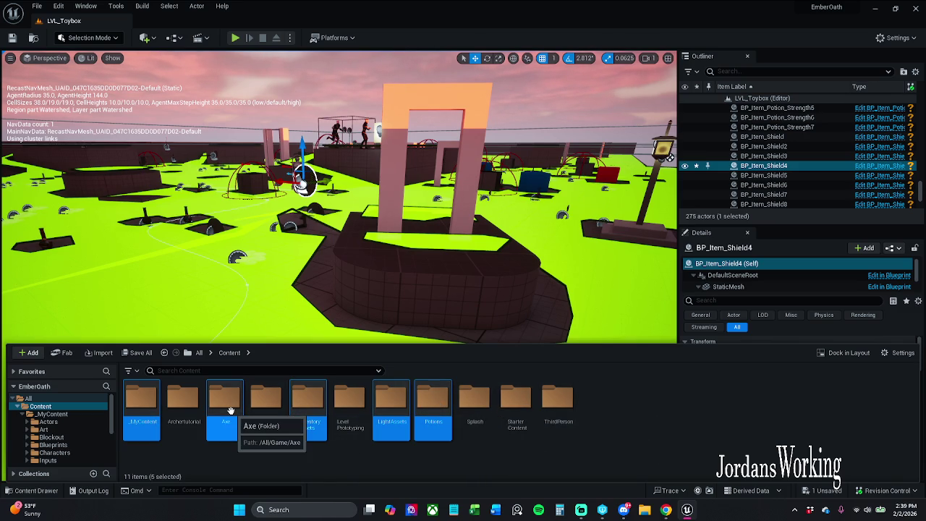
left_click(185, 410, "ctrl")
Mark the six folders for add in revision control, decline the 400-file prompt, and deselect
right_click(185, 410)
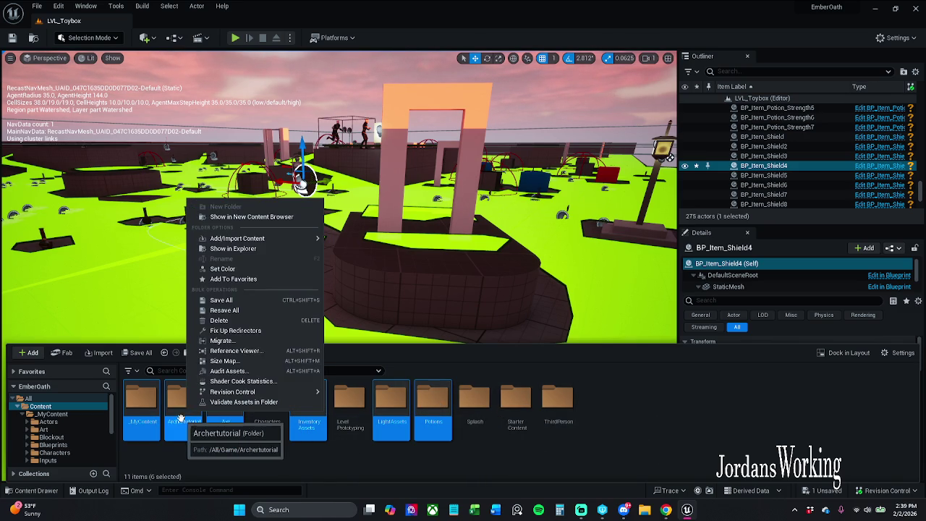
mouse_move(312, 393)
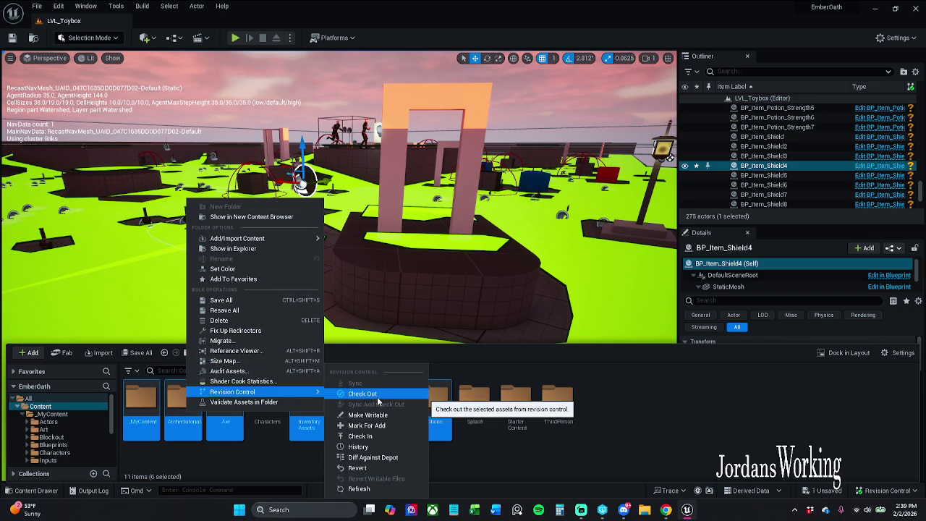
left_click(386, 435)
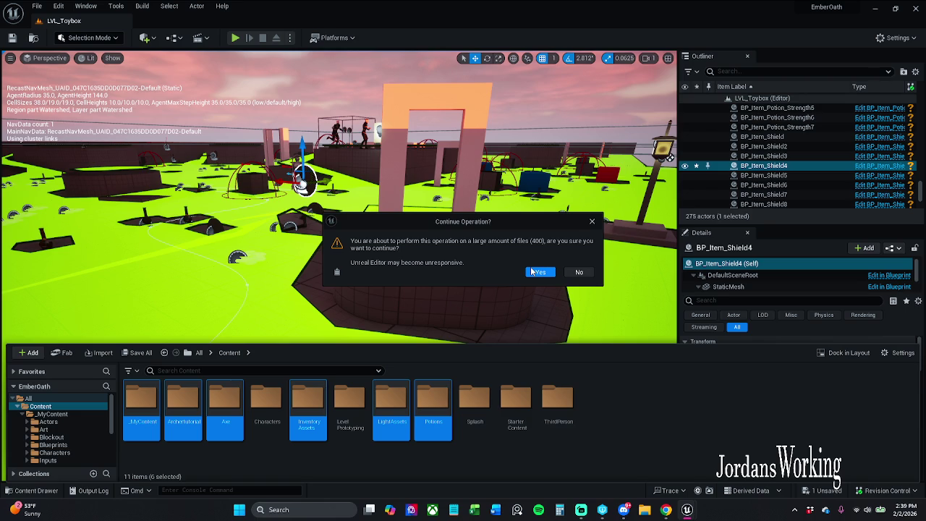
left_click(592, 278)
left_click(631, 431)
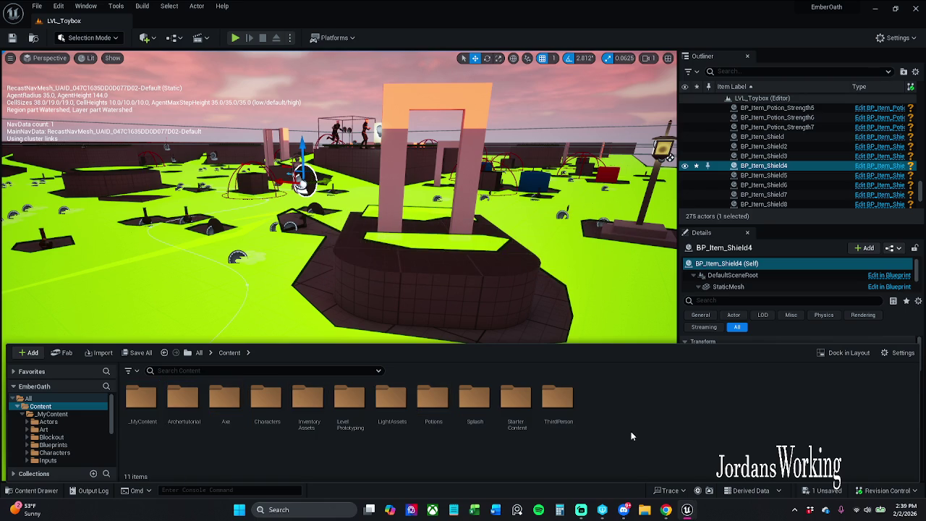
Run File > Save All, skipping the external actor asset that fails to save
left_click(36, 6)
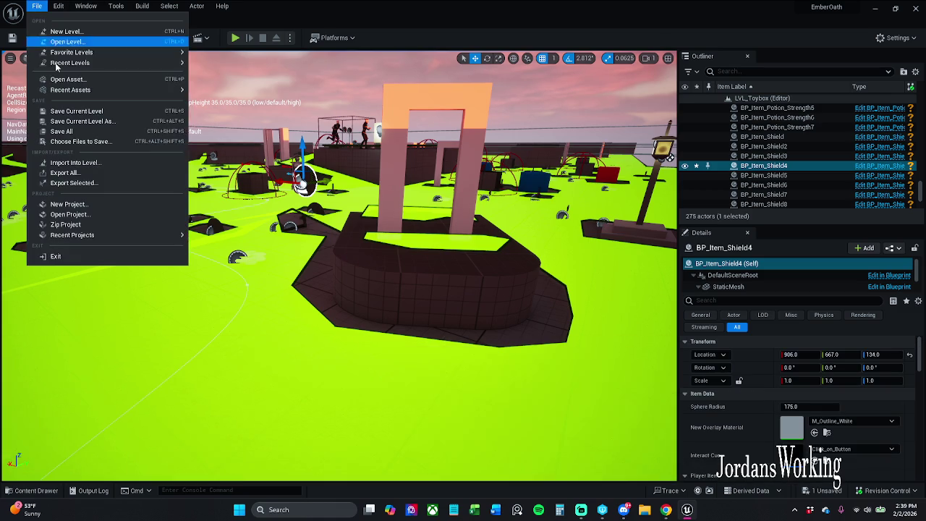
left_click(63, 131)
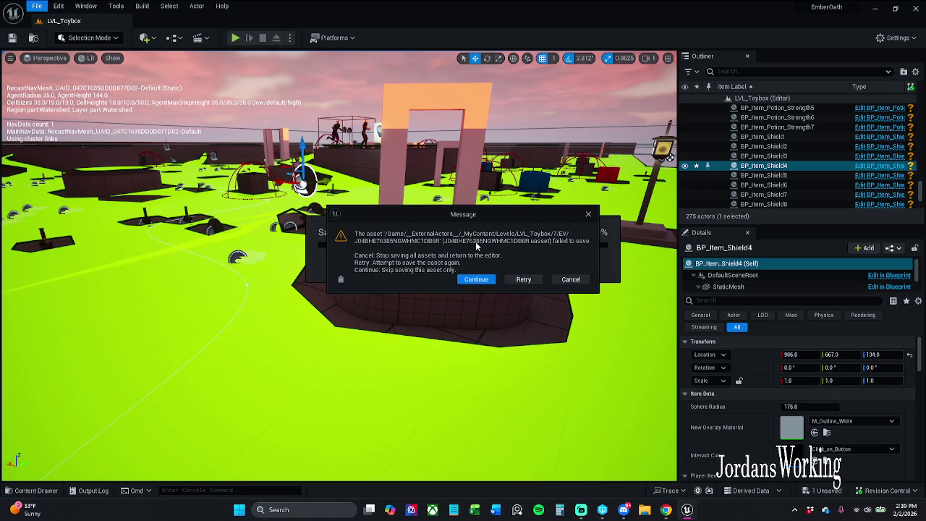
left_click(475, 280)
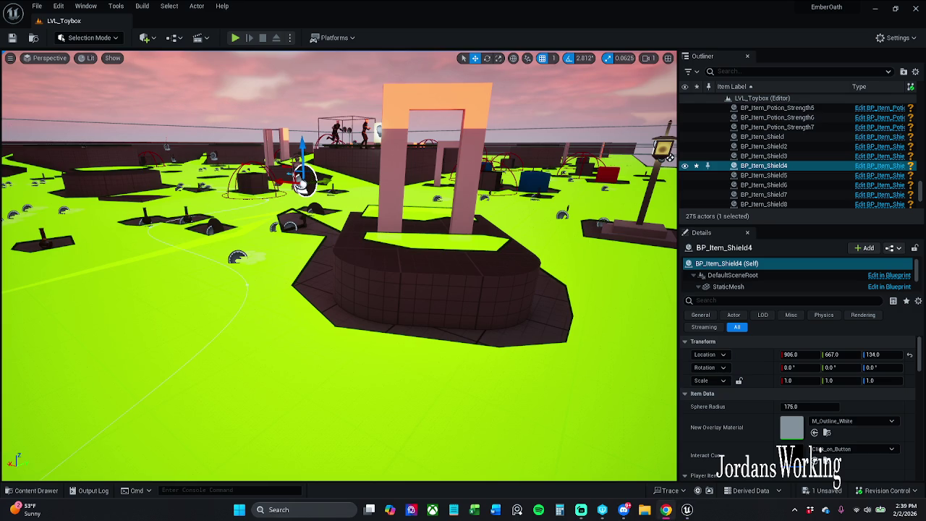
mouse_move(487, 281)
left_mouse_down()
mouse_move(464, 311)
mouse_move(463, 224)
left_mouse_up()
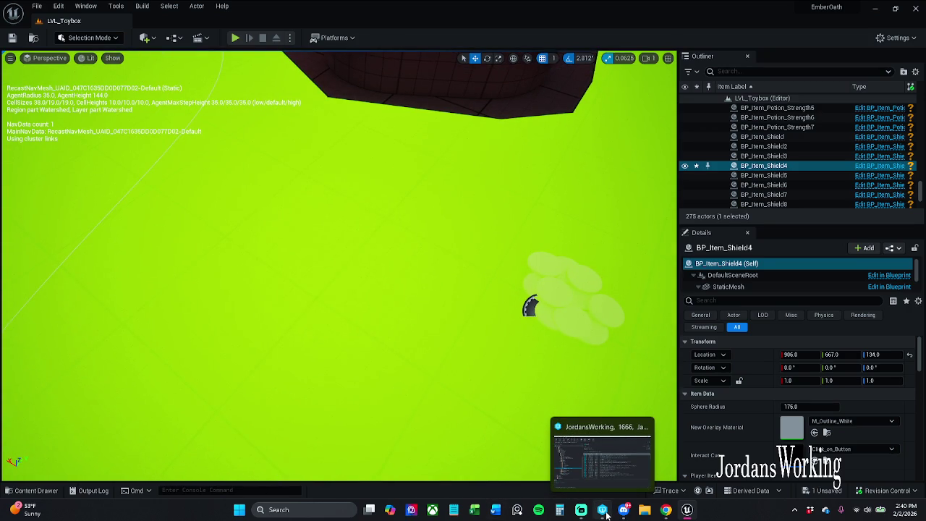
Open the _MyContent folder in the Content Drawer and start a play-test of LVL_Toybox
left_click(36, 491)
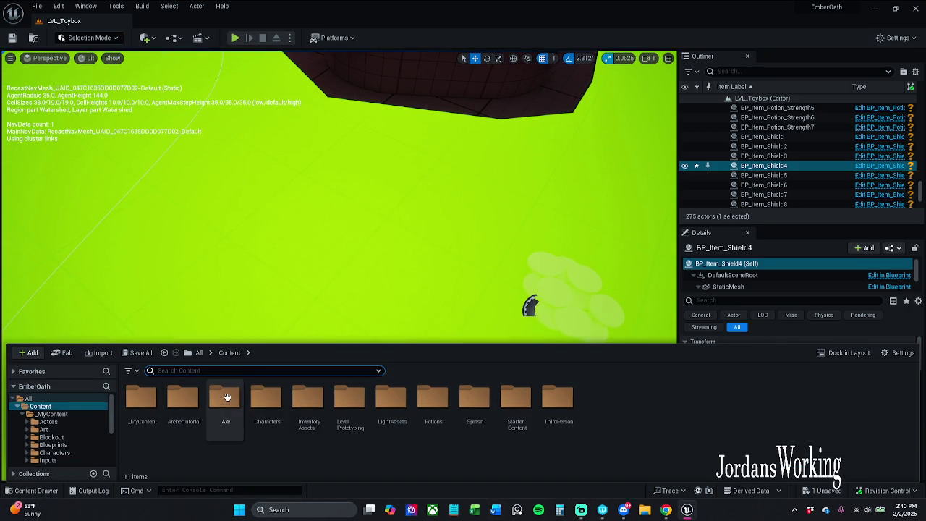
double_click(142, 405)
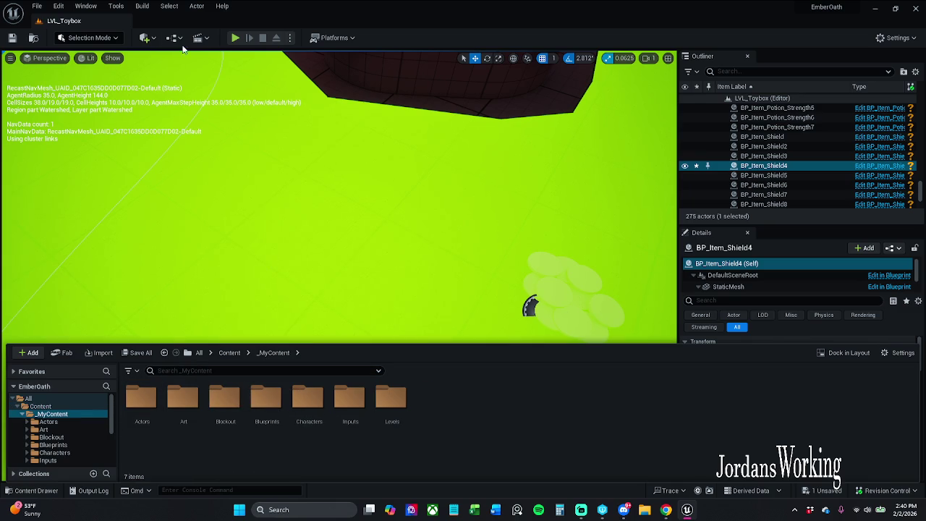
left_click(235, 38)
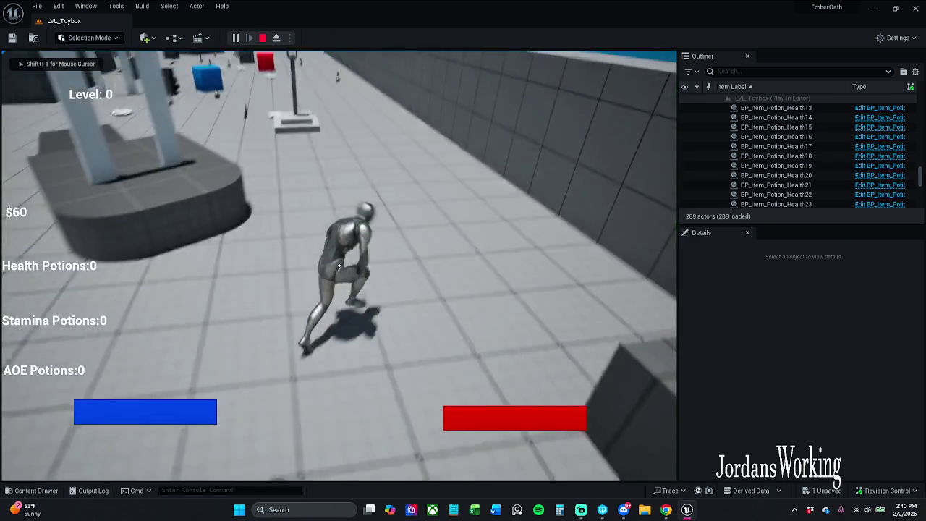
Run across the plaza, pick up two health potions and check the inventory
key("w")
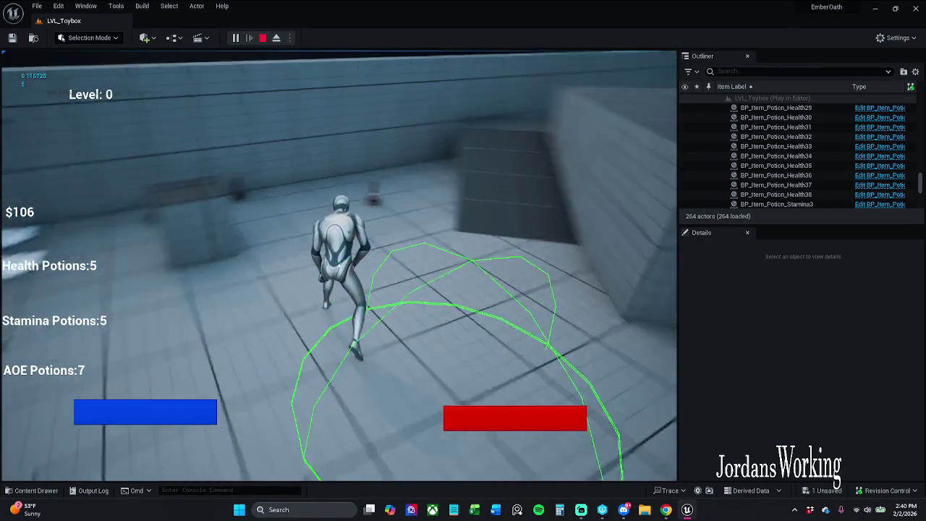
key("e")
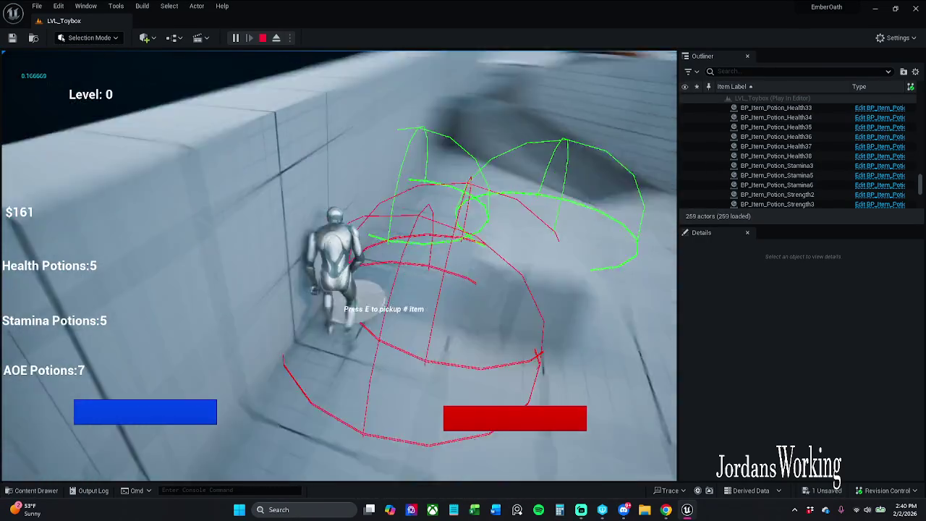
key("e")
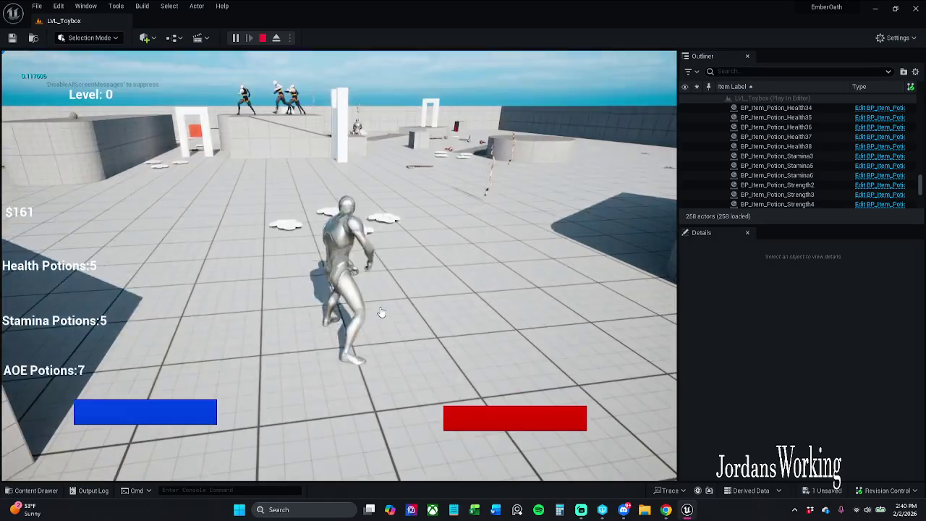
key("i")
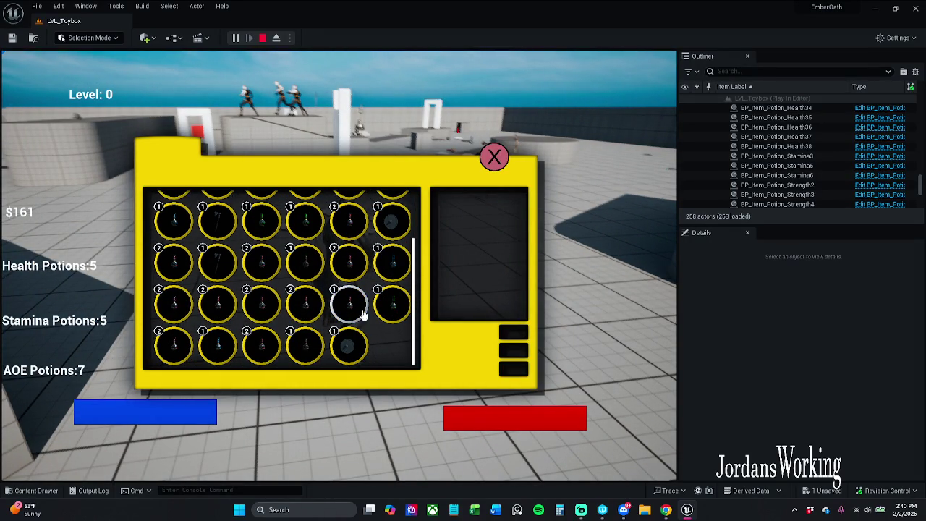
left_click(494, 157)
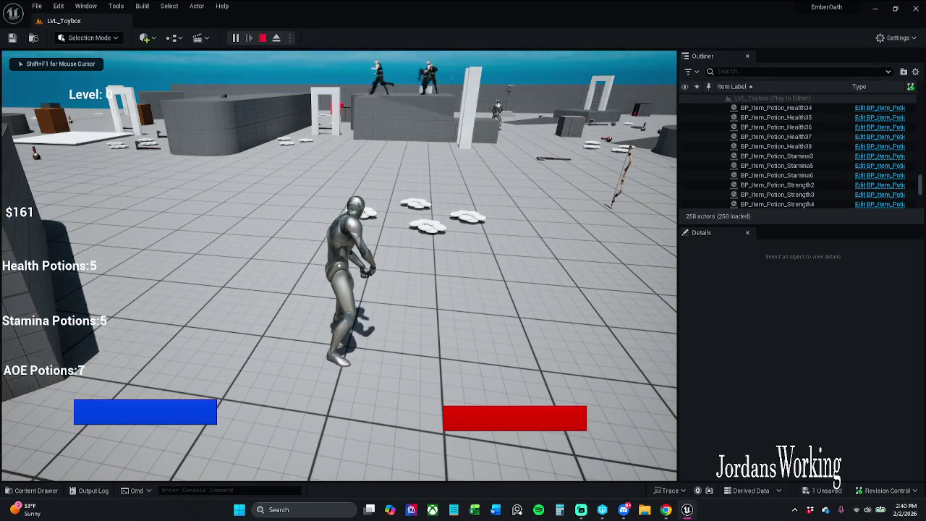
Drink health potions from the inventory until 3 remain, then stop the play-test
key("i")
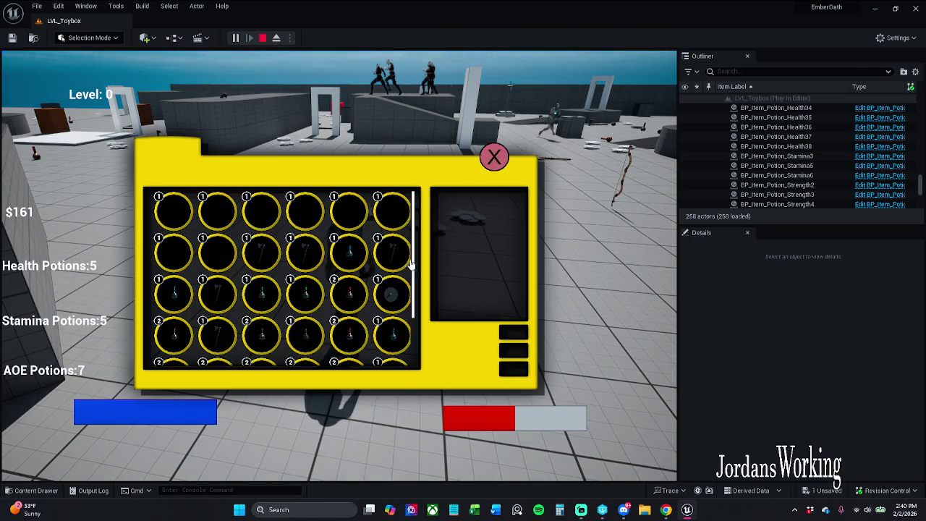
left_click(357, 347)
left_click(357, 346)
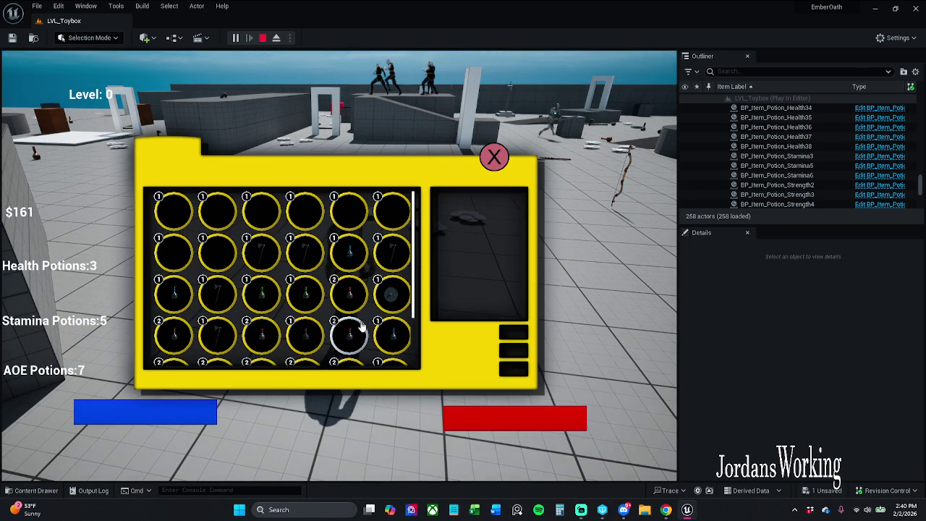
left_click(494, 157)
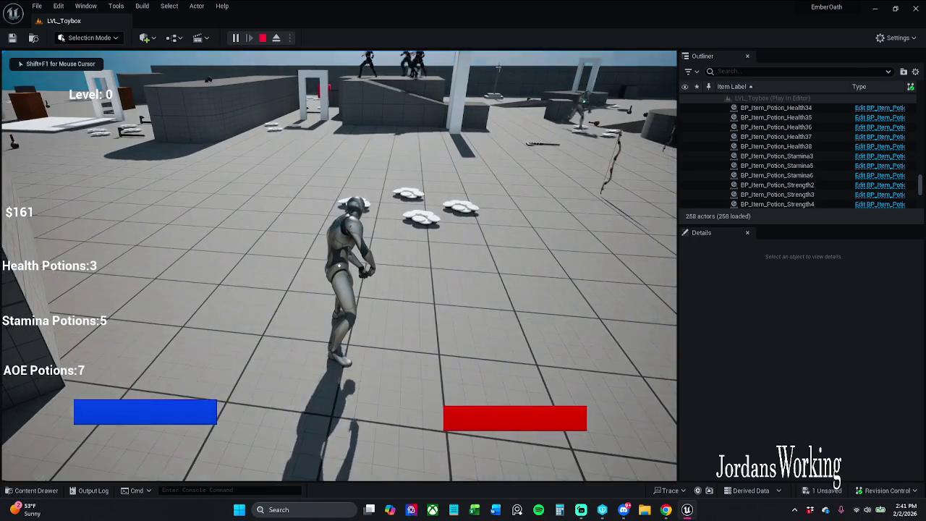
key("Escape")
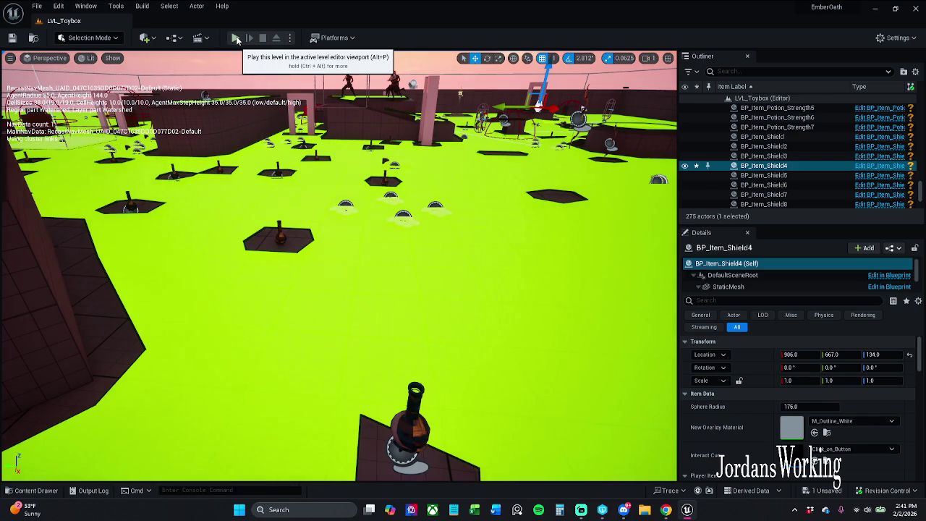
Play LVL_Toybox again, walk to and pick up three health potions, then open the inventory
left_click(236, 39)
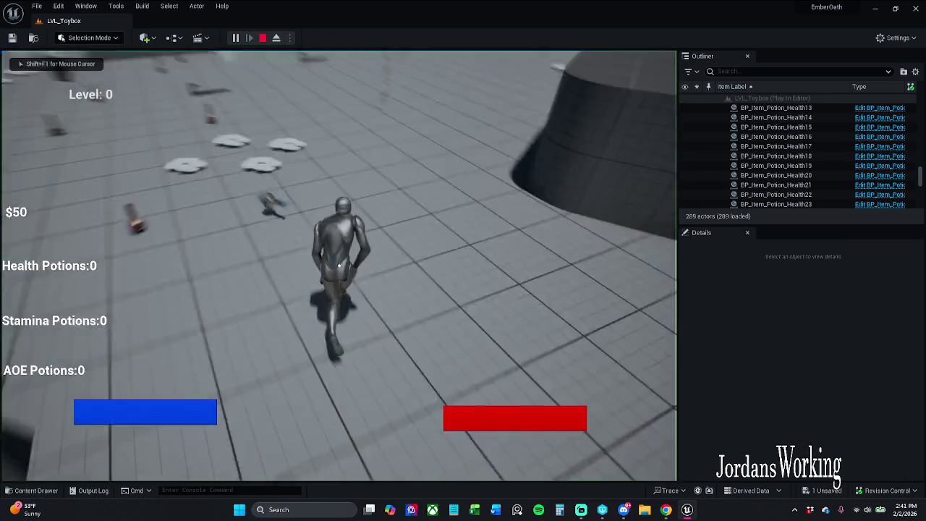
key("w")
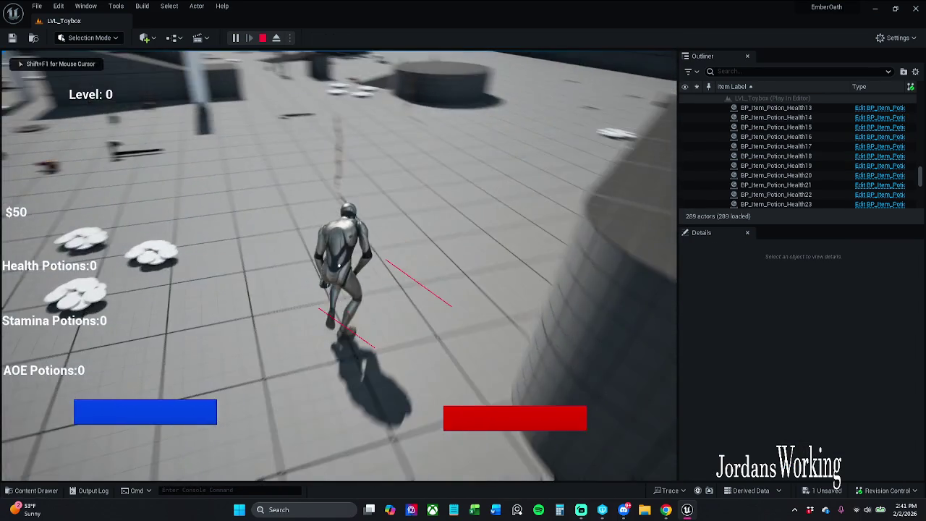
key("w")
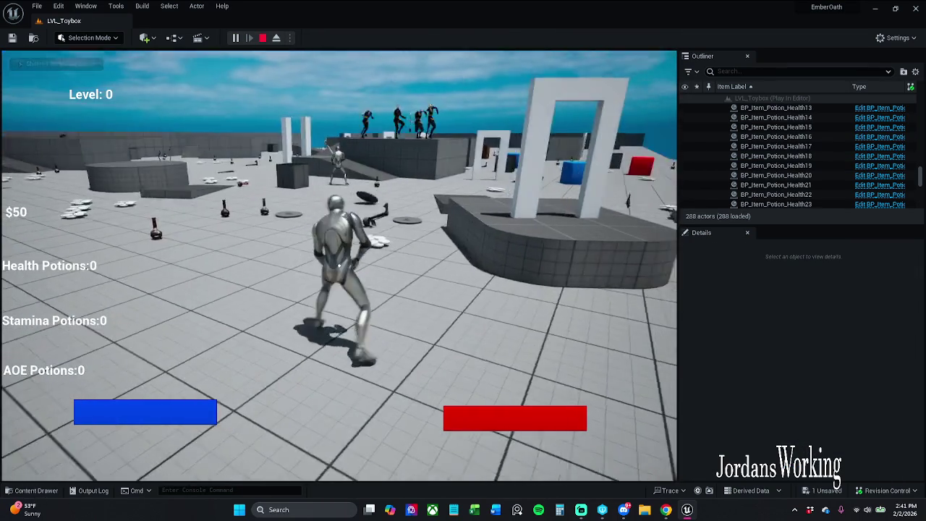
key("w")
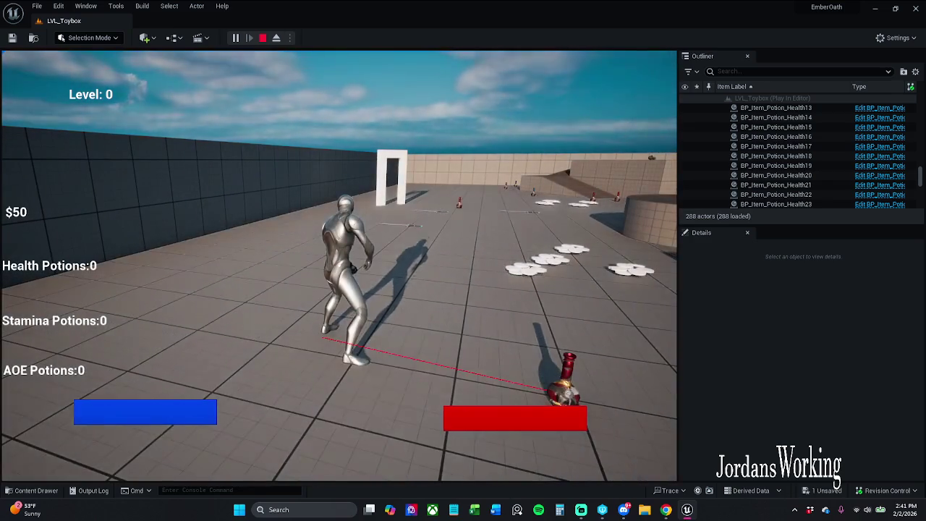
key("w")
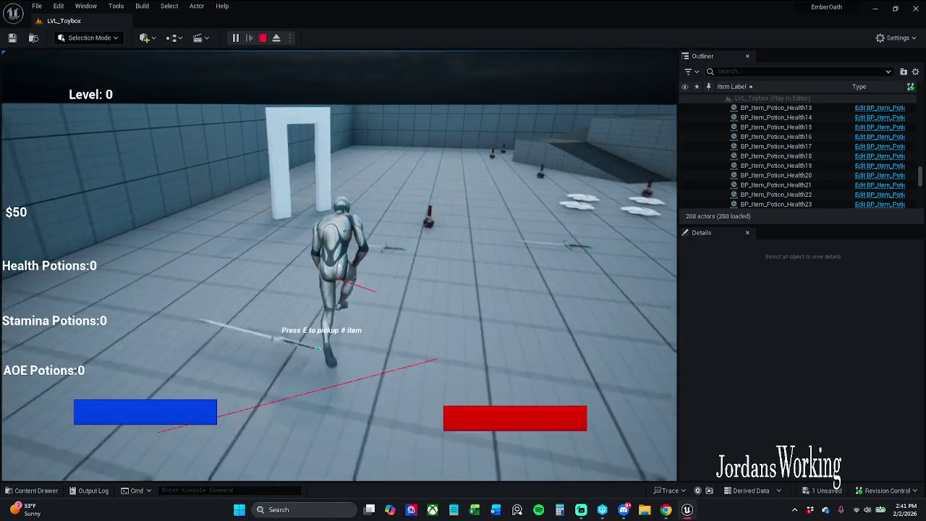
key("e")
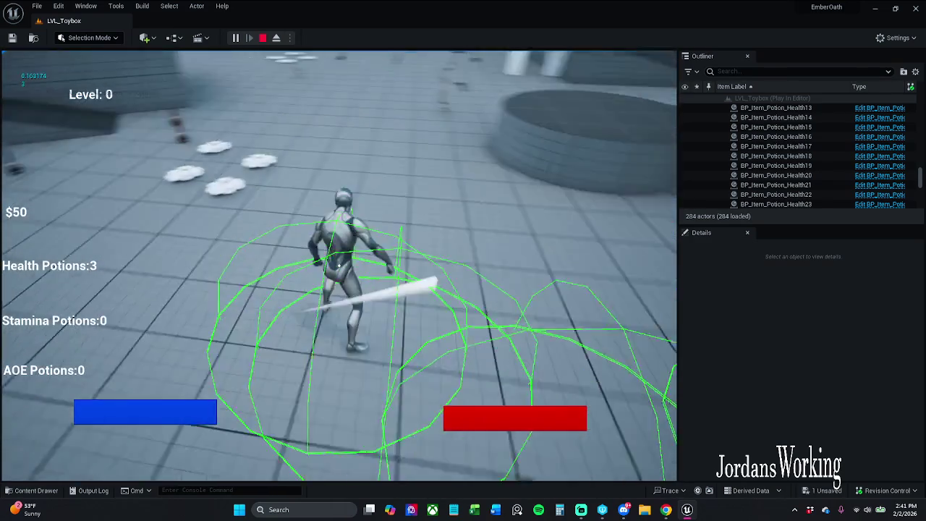
key("w")
key("i")
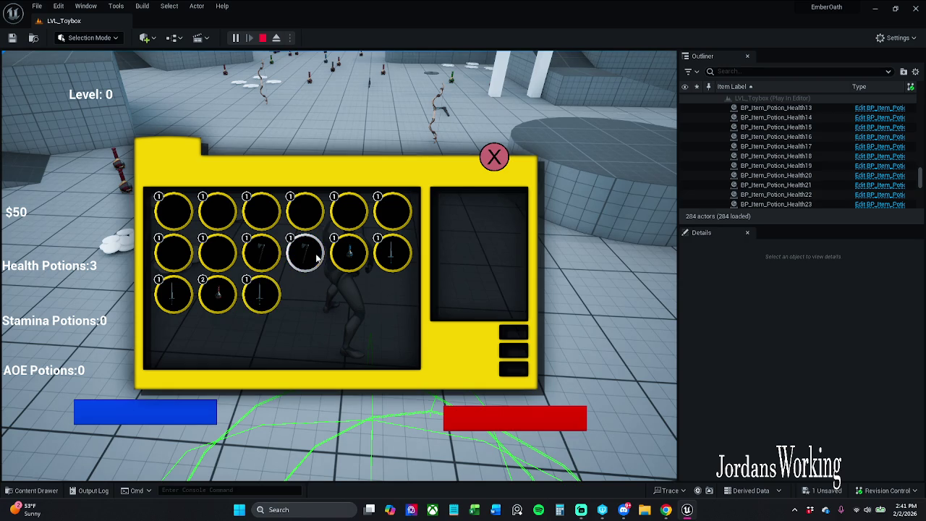
Equip the potion and the two axes from the inventory's second row
left_click(498, 157)
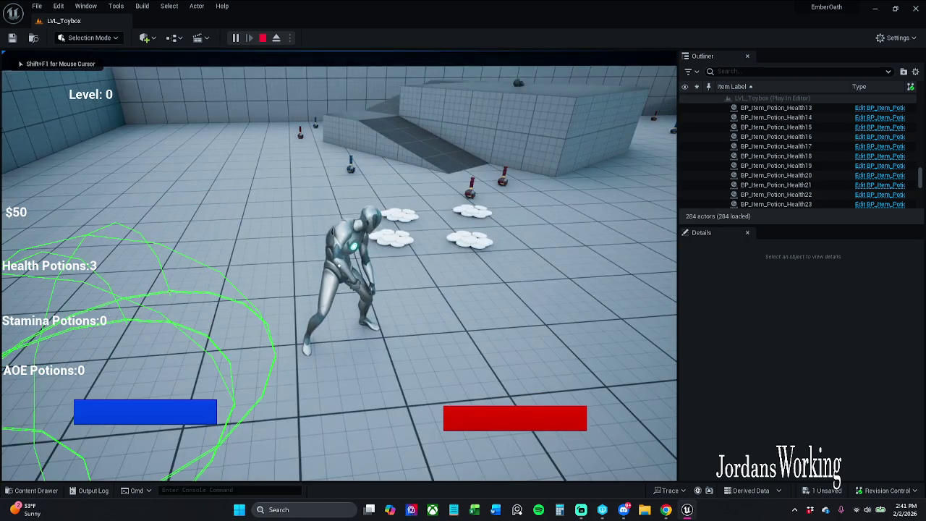
key("i")
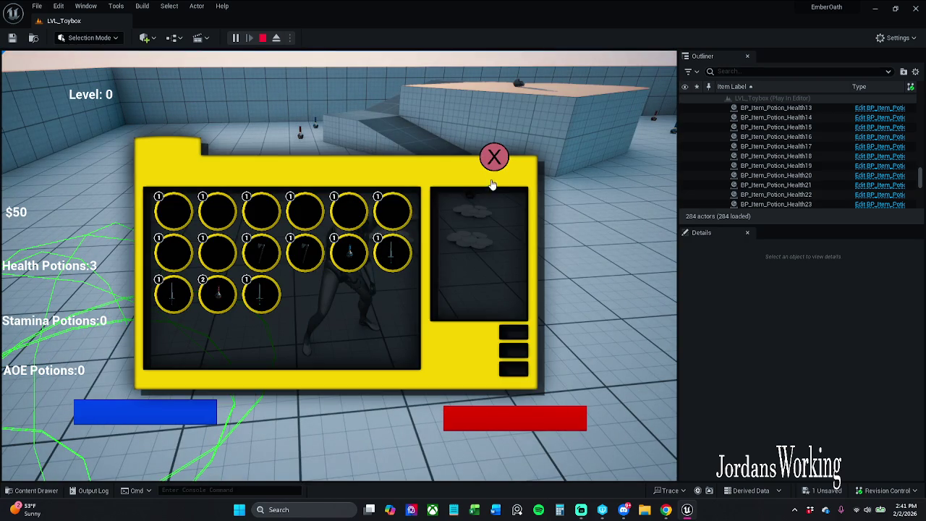
left_click(349, 252)
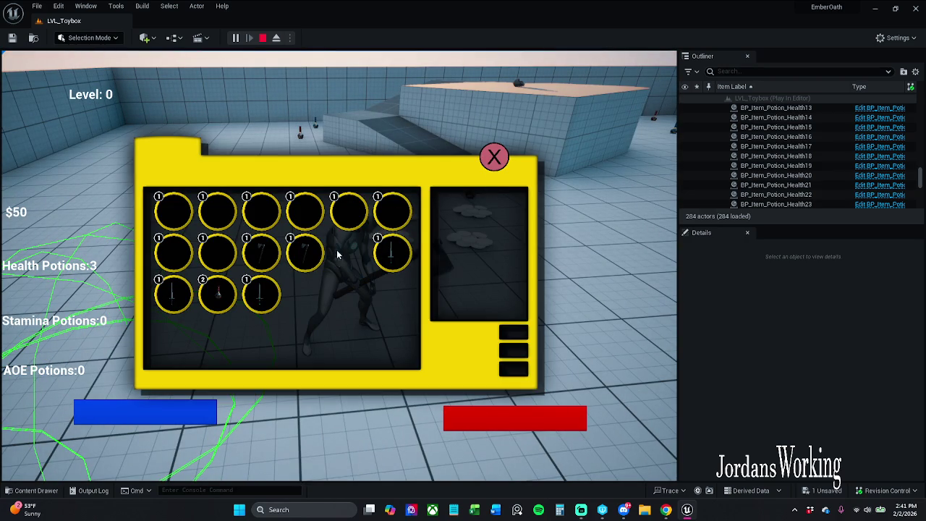
left_click(303, 255)
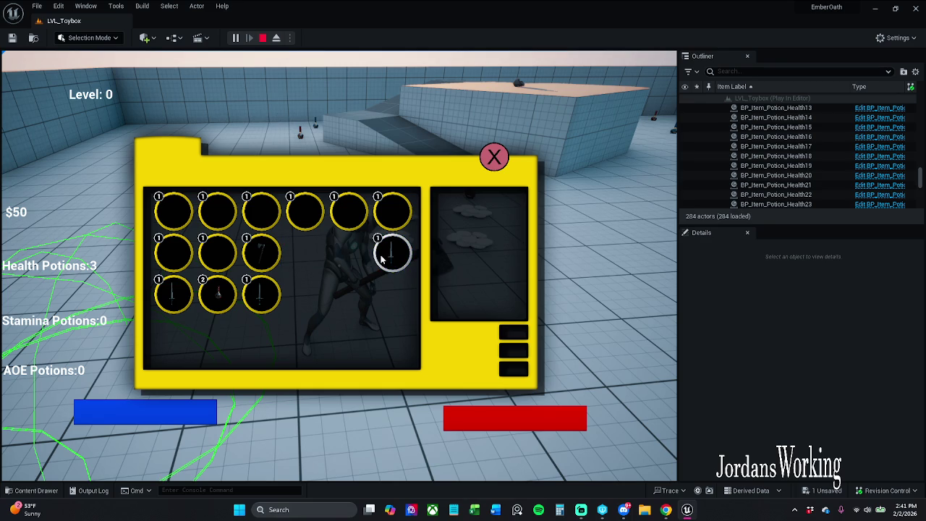
left_click(270, 262)
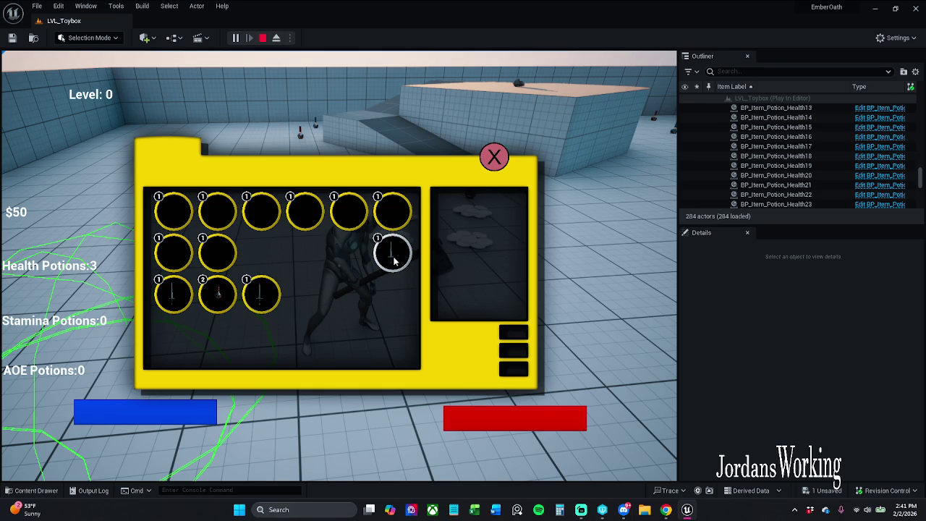
left_click(494, 157)
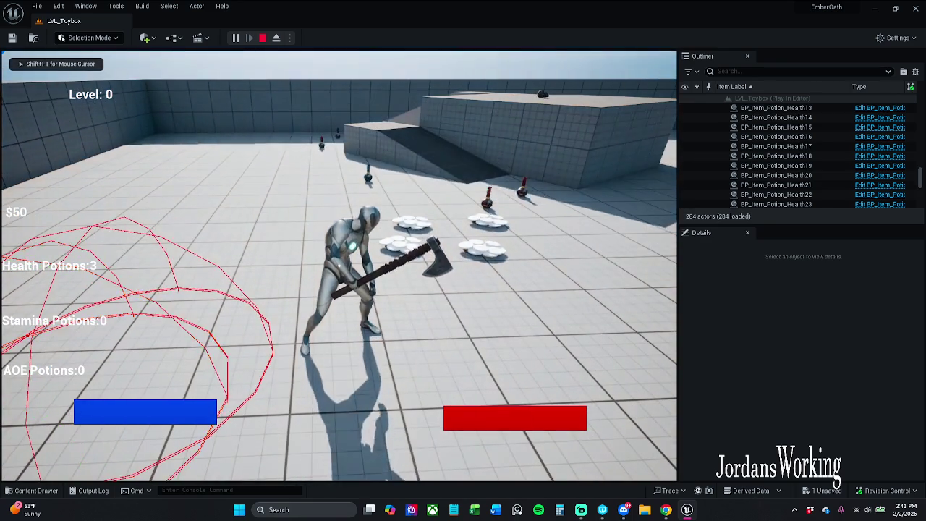
Use the second-row items and both items of the two-item stack, then stop the play-test
key("i")
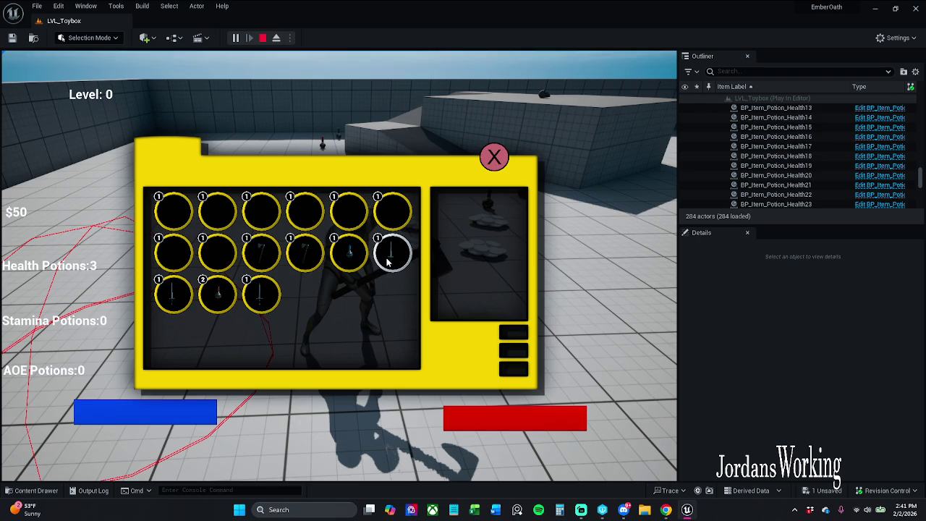
left_click(349, 254)
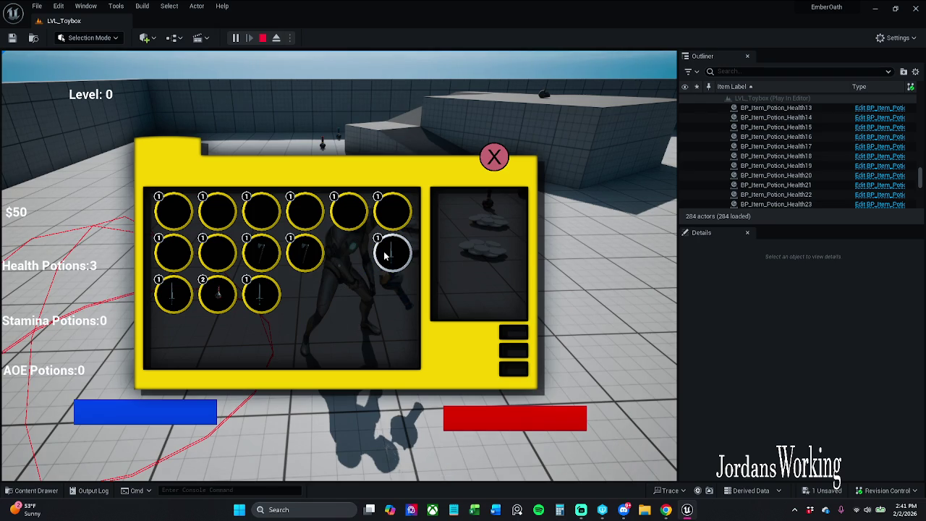
left_click(315, 253)
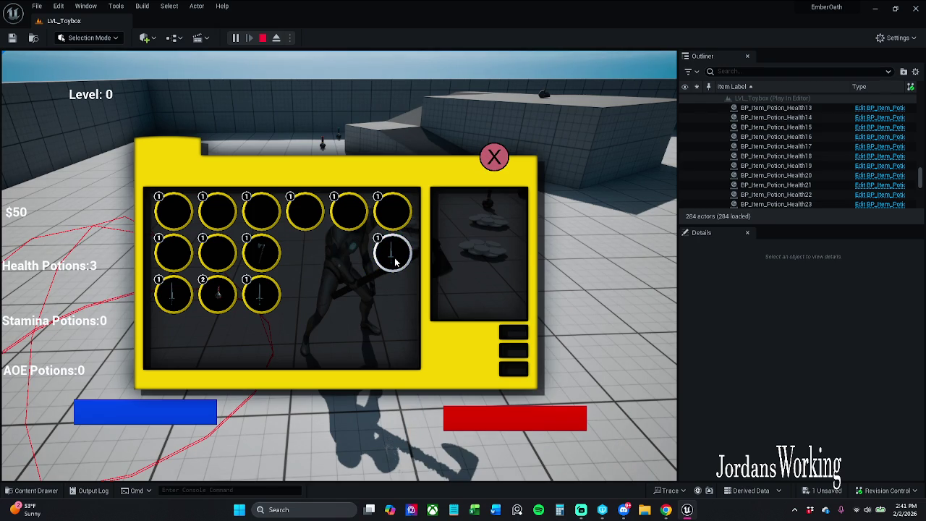
left_click(216, 304)
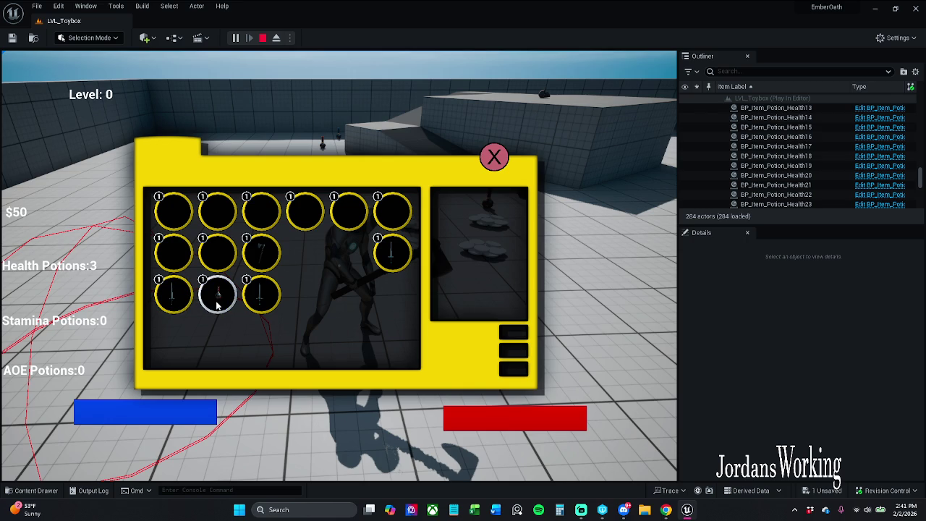
left_click(215, 304)
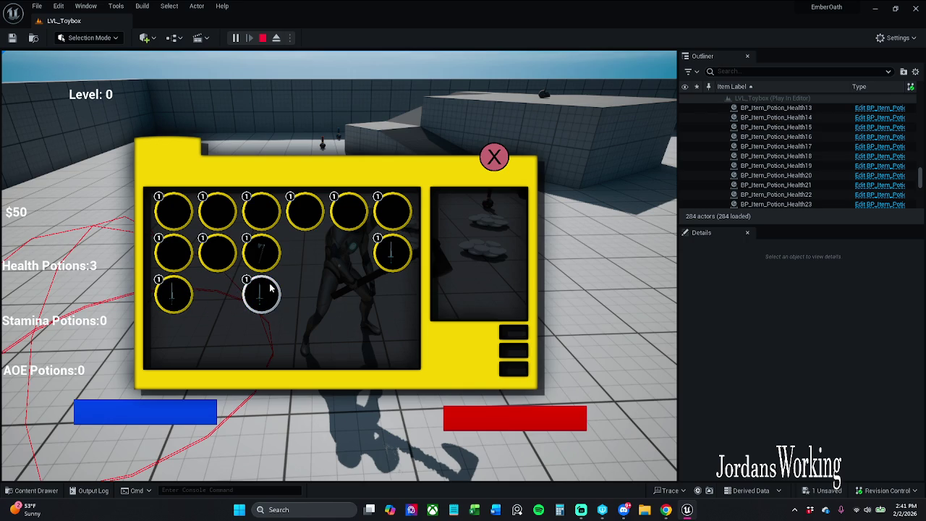
left_click(495, 157)
key("Escape")
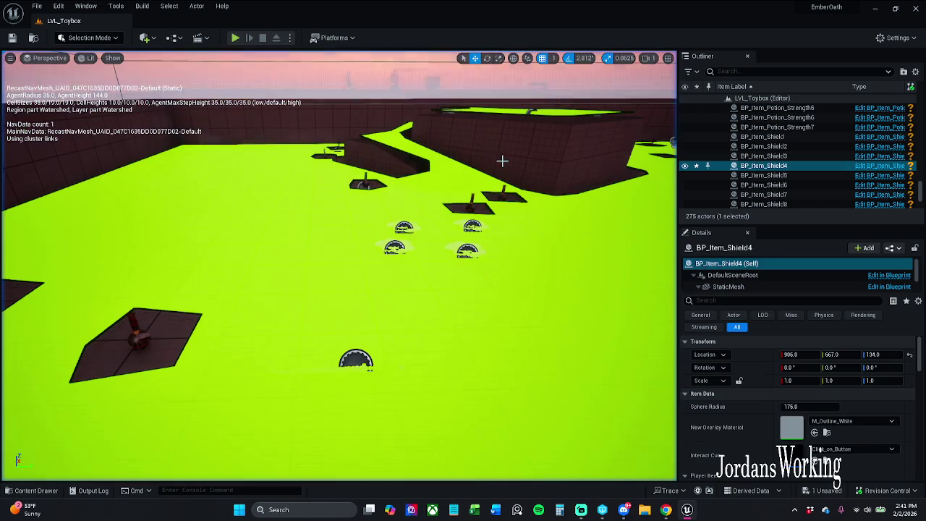
Save the changed files, skipping the asset that fails, and dismiss the BP_Item_Shield4 save list unsaved
left_click(37, 5)
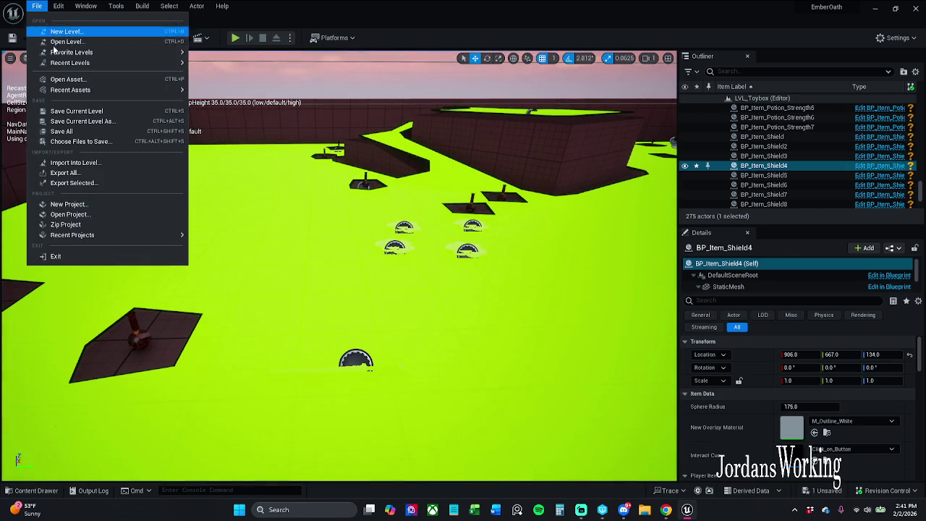
left_click(84, 133)
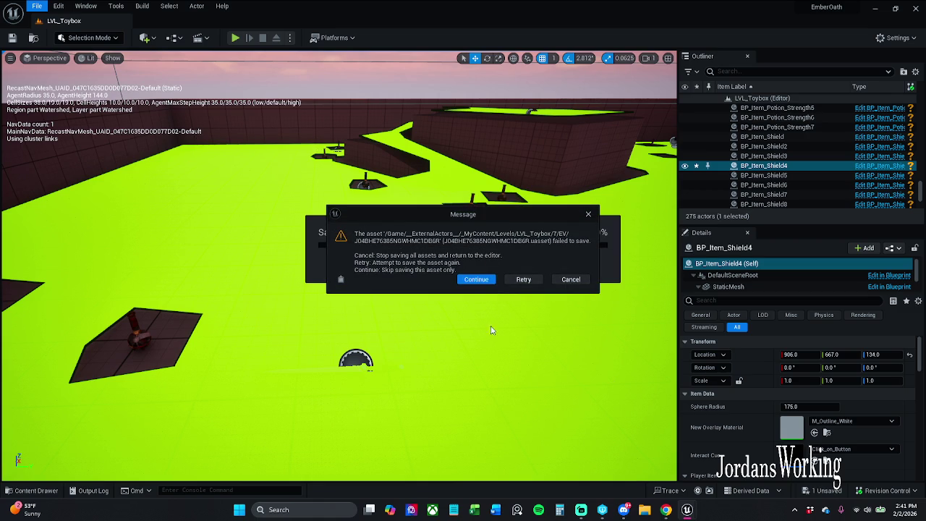
left_click(477, 279)
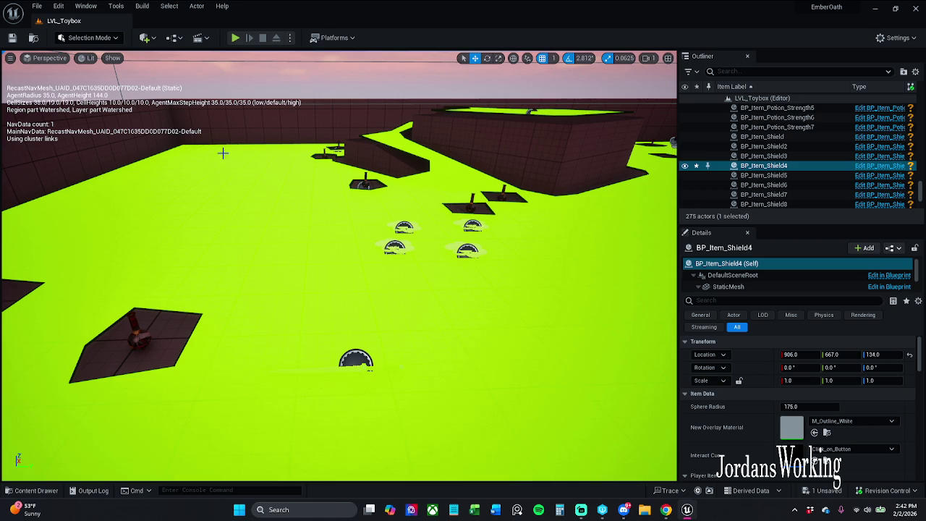
left_click(916, 9)
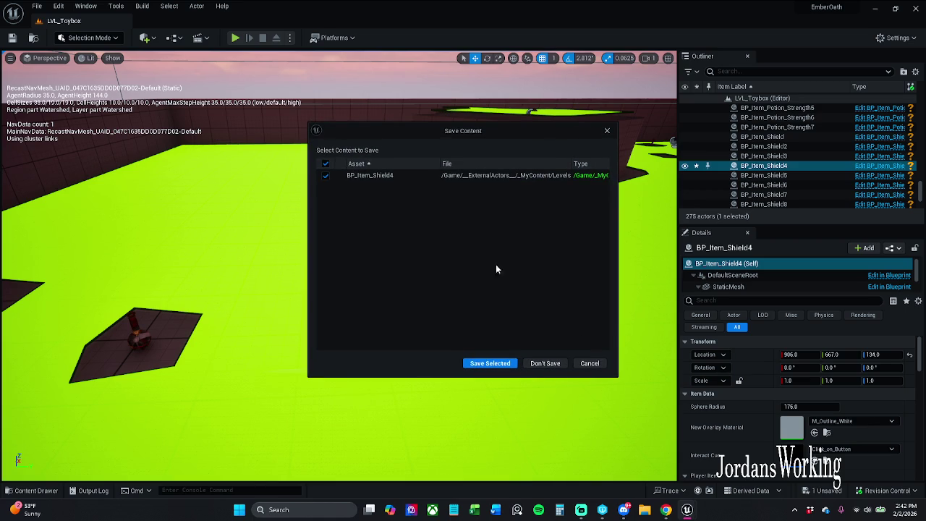
left_click(608, 131)
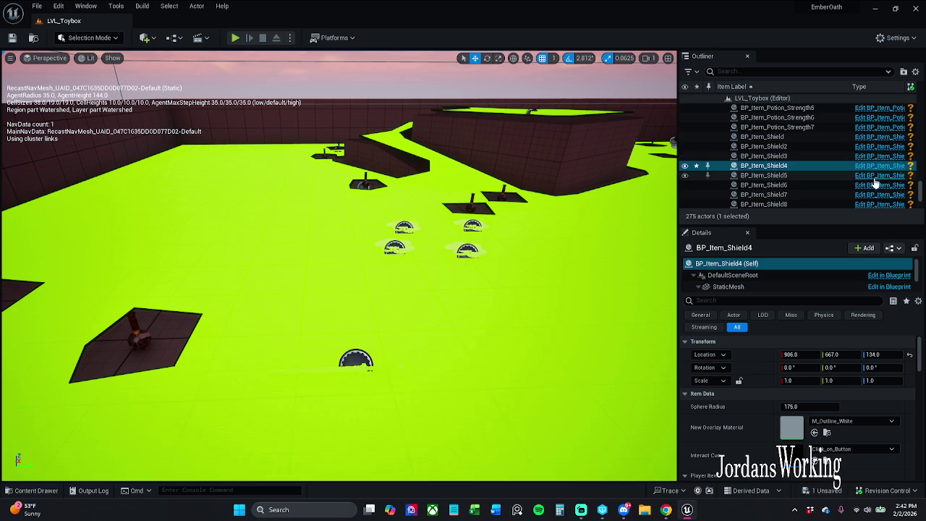
In the Outliner, select BP_Checkpoint6 and shift-select down to Sword_And_Shield_Kick (230 actors)
scroll(920, 192, "up", 10)
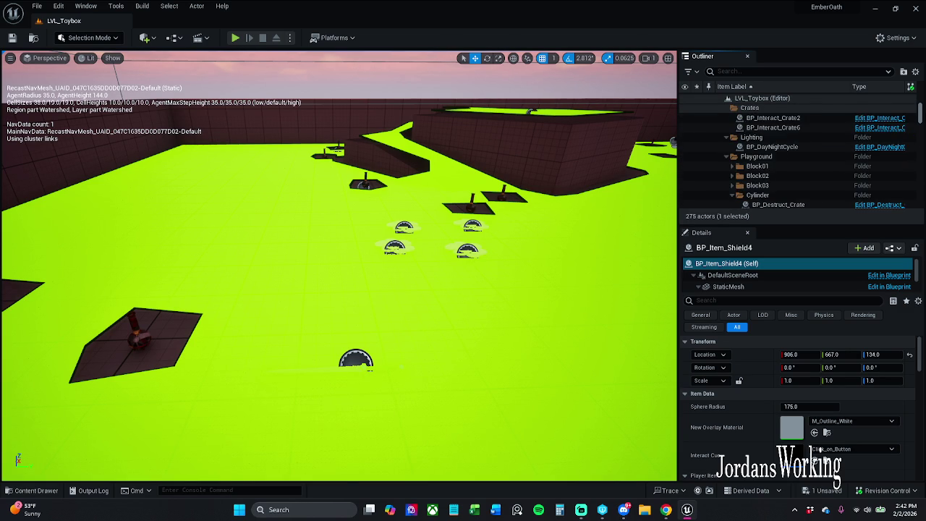
scroll(796, 155, "up", 5)
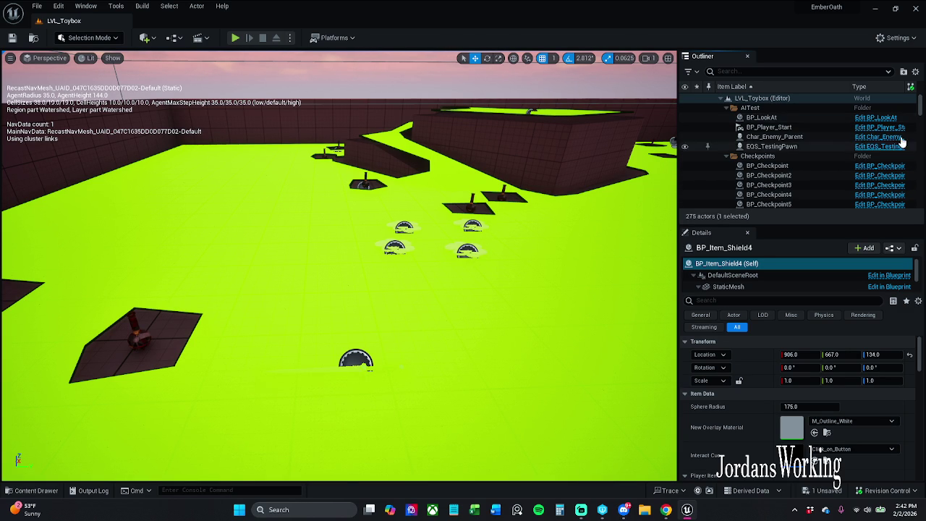
scroll(898, 141, "down", 3)
left_click(796, 140)
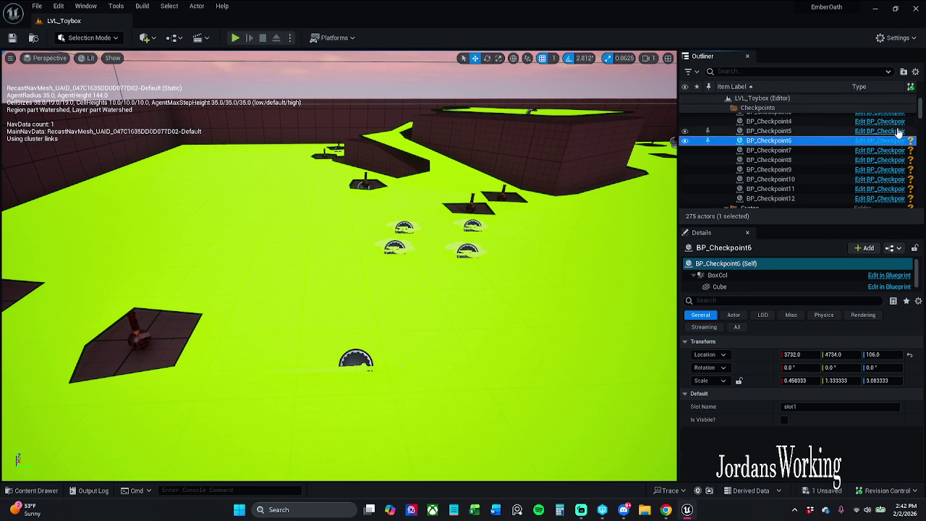
left_click_drag(921, 110, 921, 197)
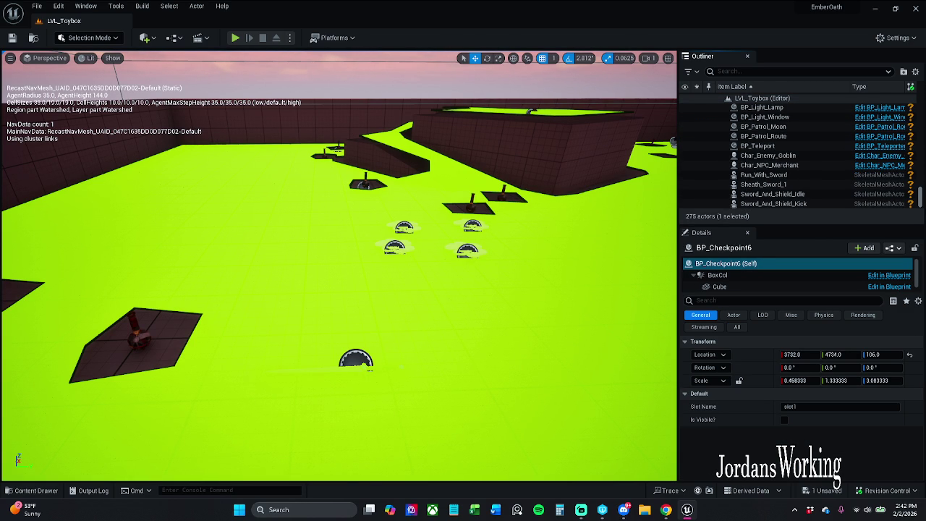
left_click(844, 203, "shift")
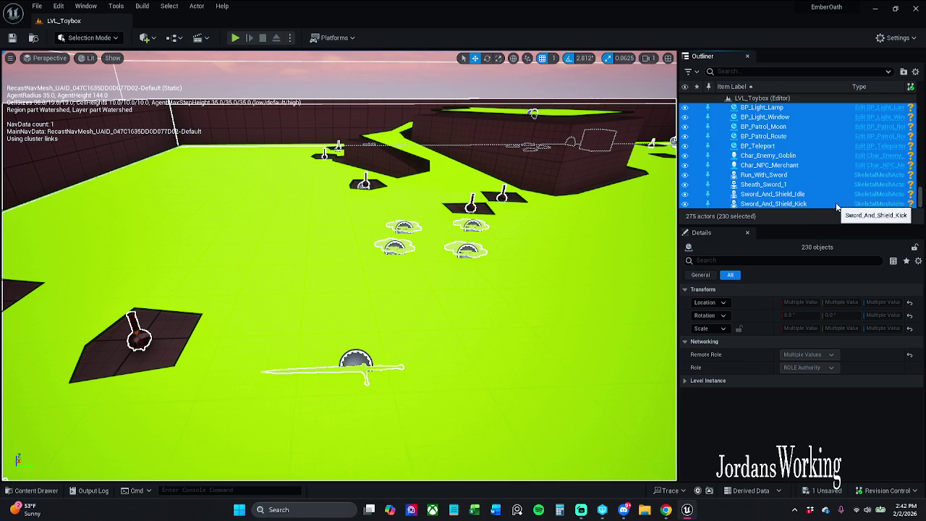
left_click_drag(919, 201, 920, 105)
scroll(845, 194, "down", 1)
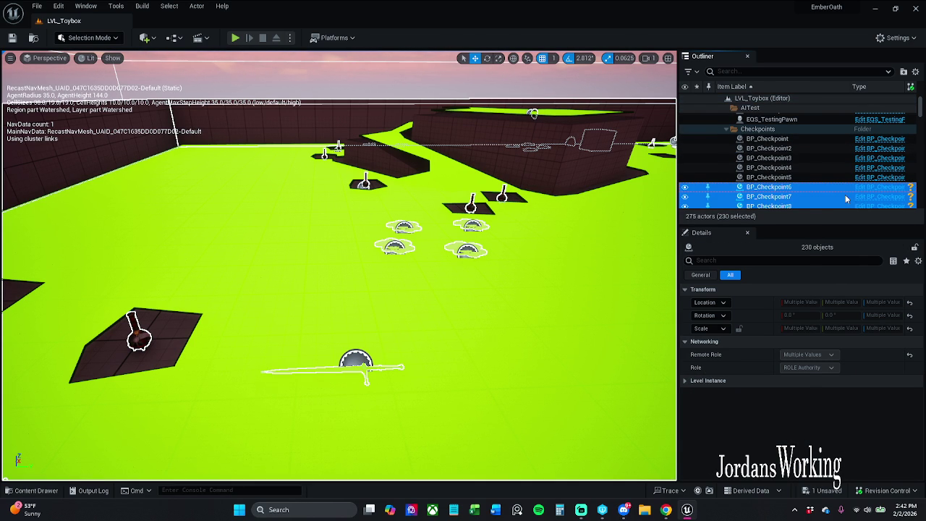
Bring up the Revision Control actions for the 230 selected Outliner actors
right_click(810, 186)
mouse_move(760, 238)
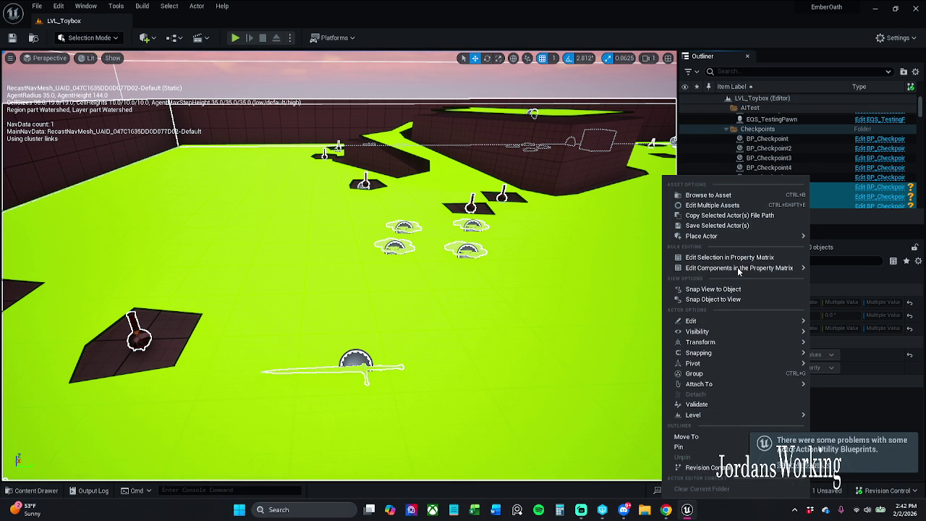
mouse_move(707, 469)
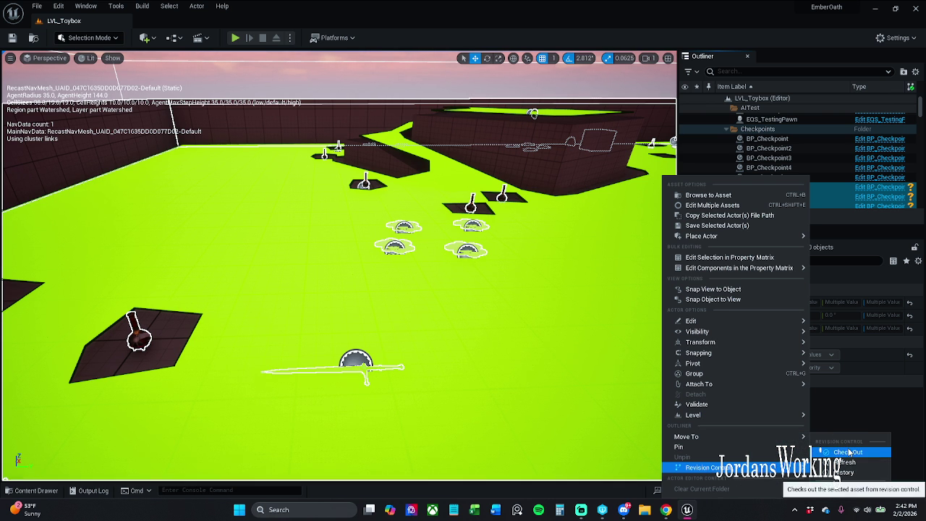
key("Escape")
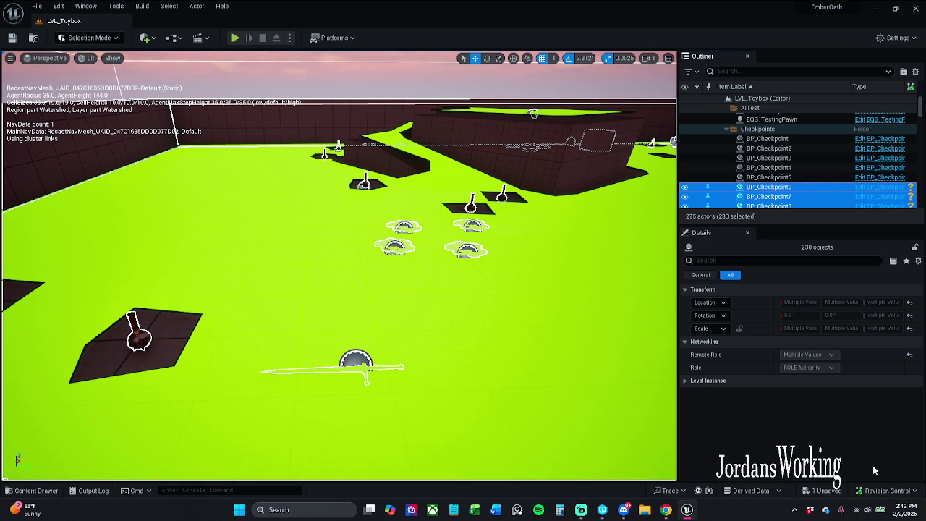
right_click(803, 185)
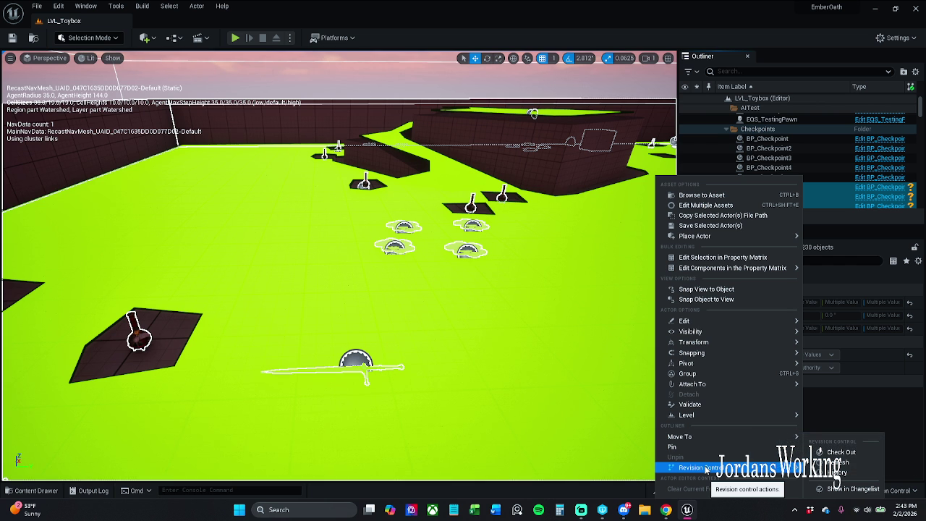
key("Escape")
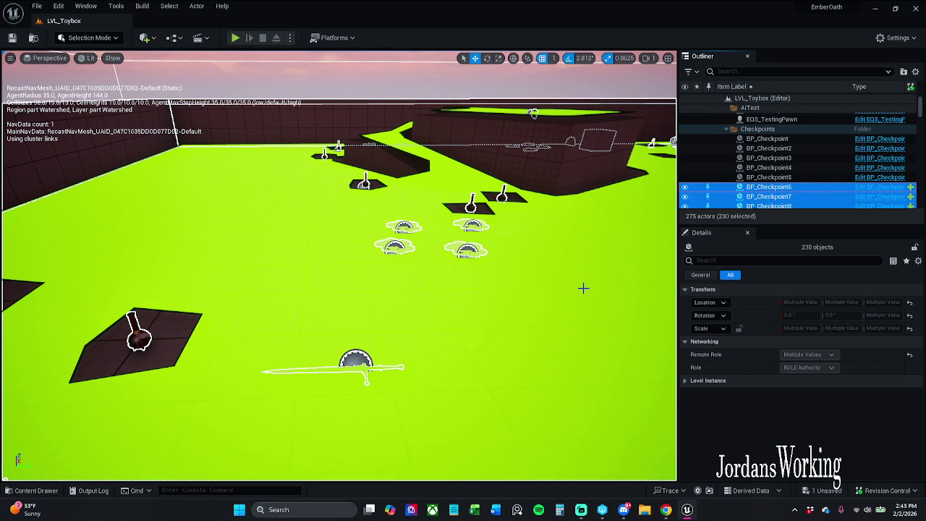
right_click(820, 201)
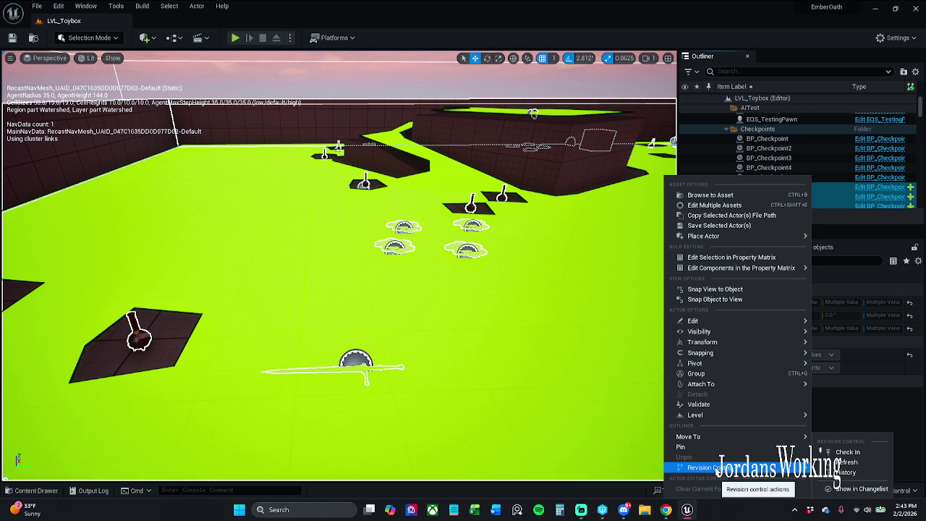
Check in the selected actors, saving BP_Item_Shield4 and skipping the failed external actor file
left_click(875, 454)
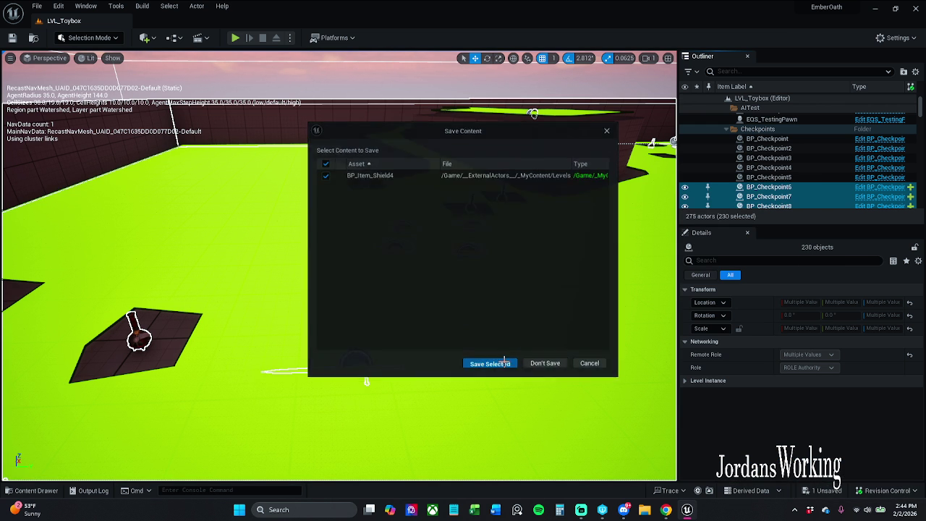
left_click(504, 362)
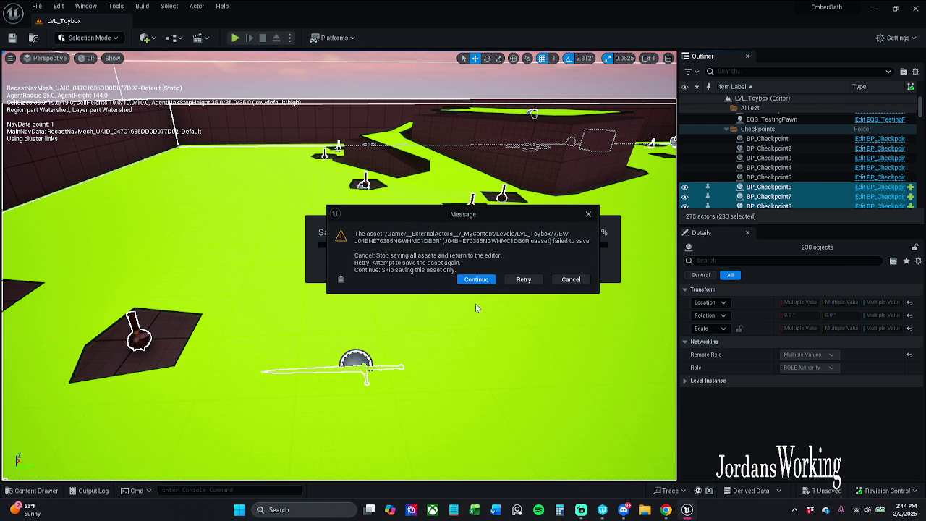
left_click(482, 284)
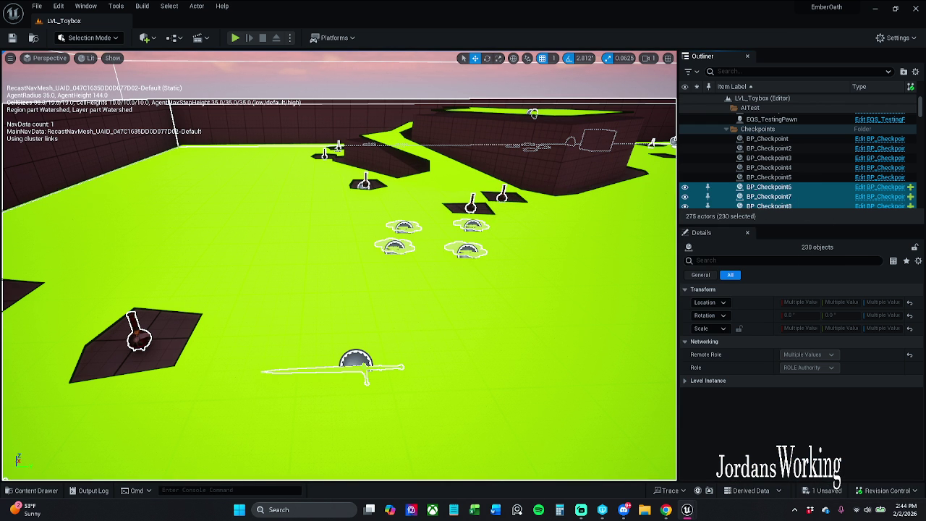
right_click(817, 192)
left_click(849, 411)
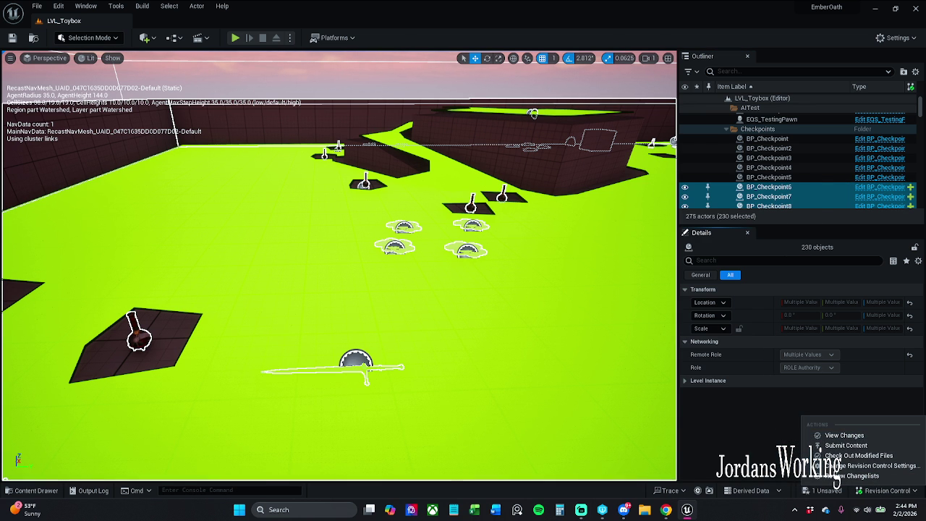
left_click(581, 509)
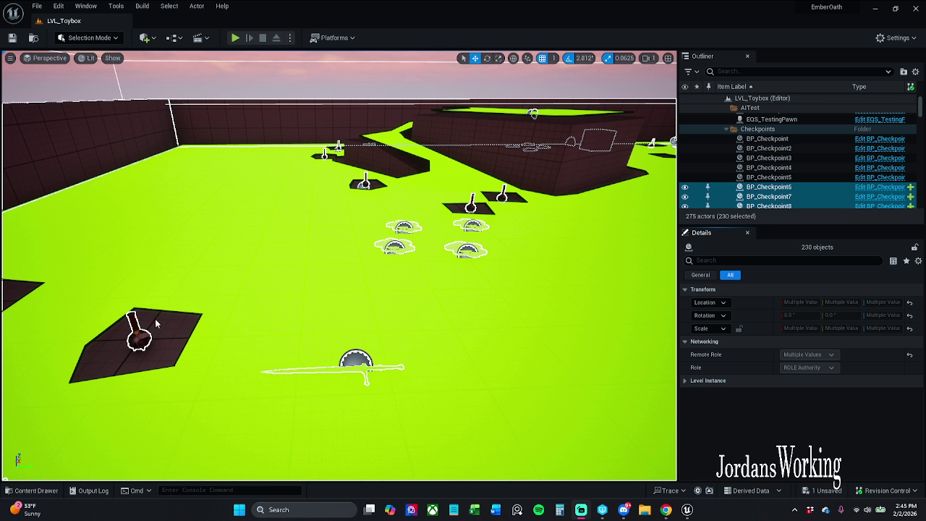
key("f")
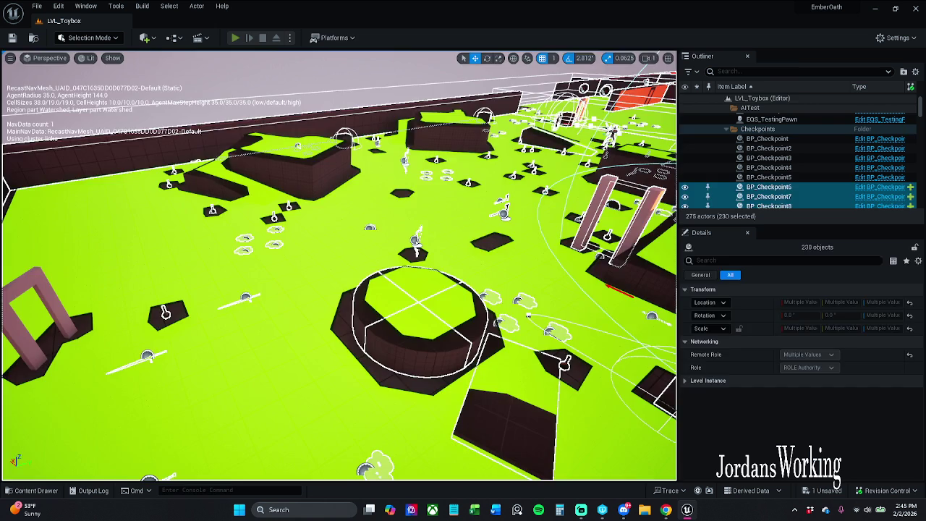
Play the level with Alt+P and run through collecting health, AOE and stamina potions and coins
key("alt+p")
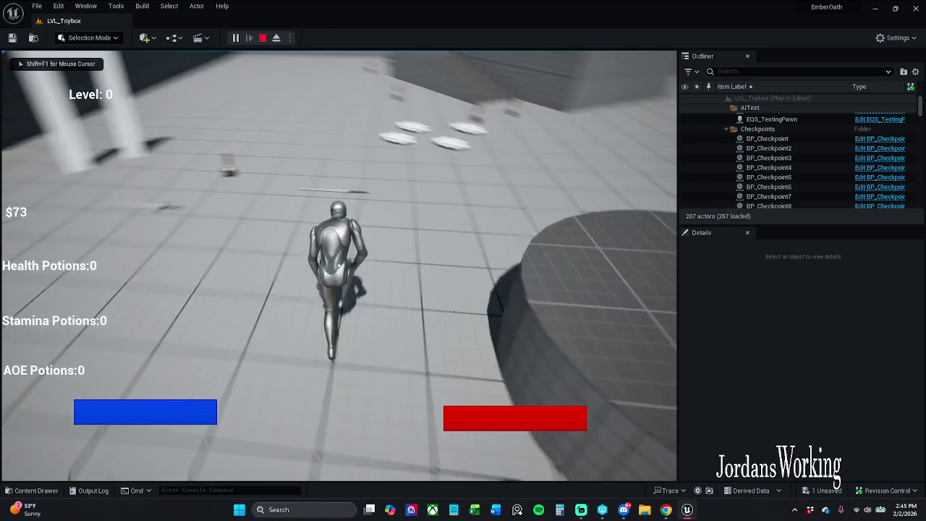
key("w")
key("e")
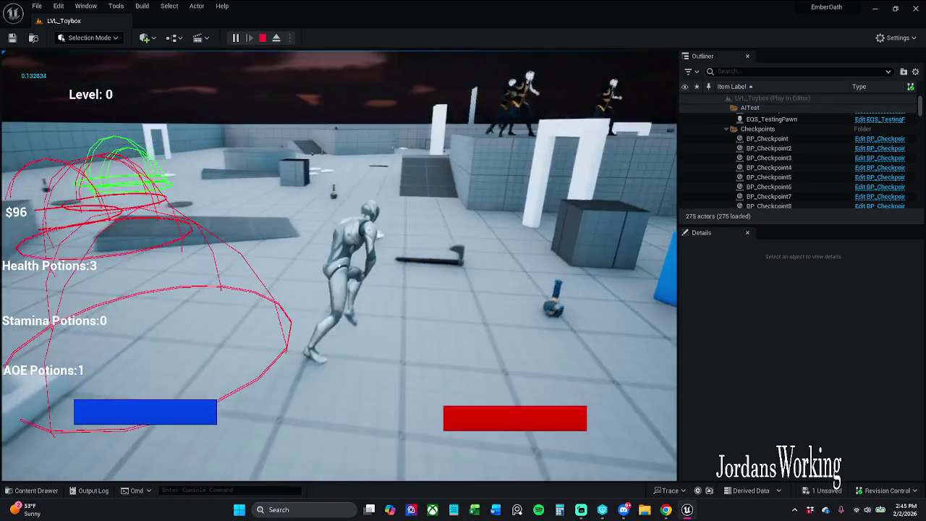
key("w")
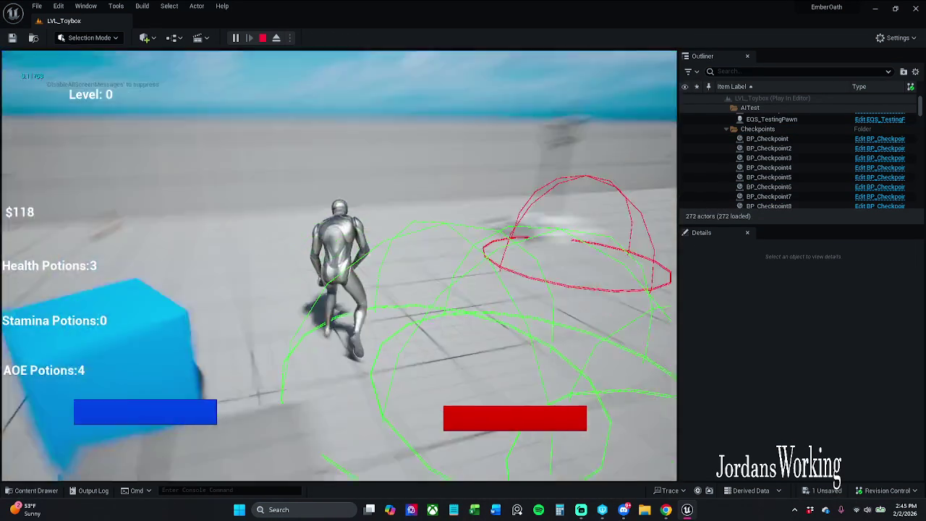
key("w")
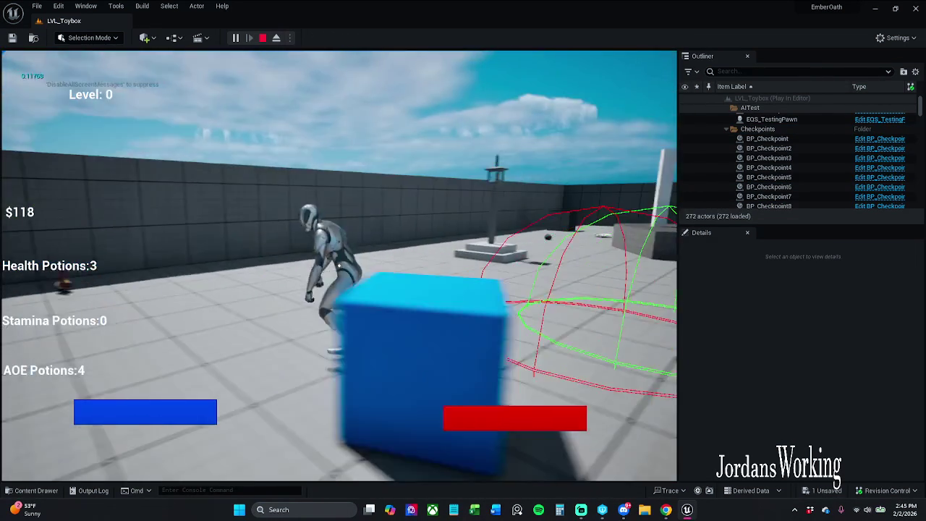
key("w")
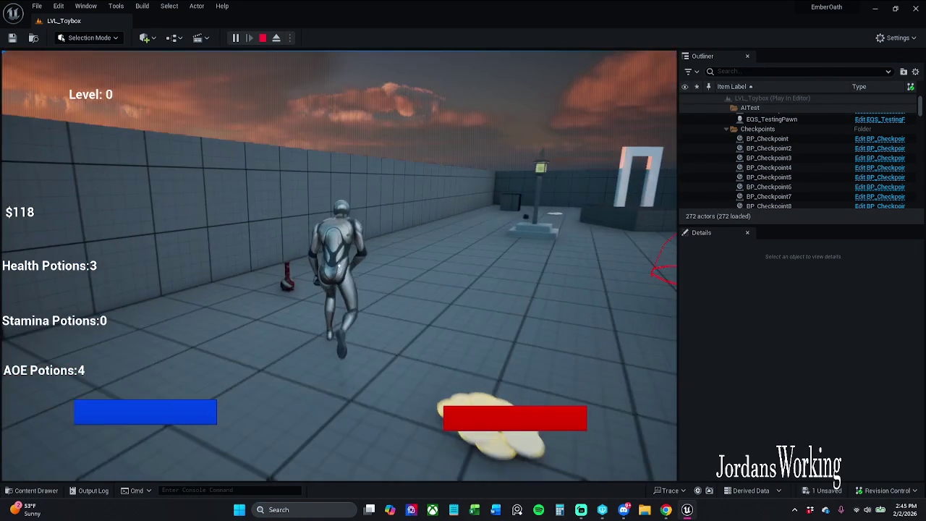
key("w")
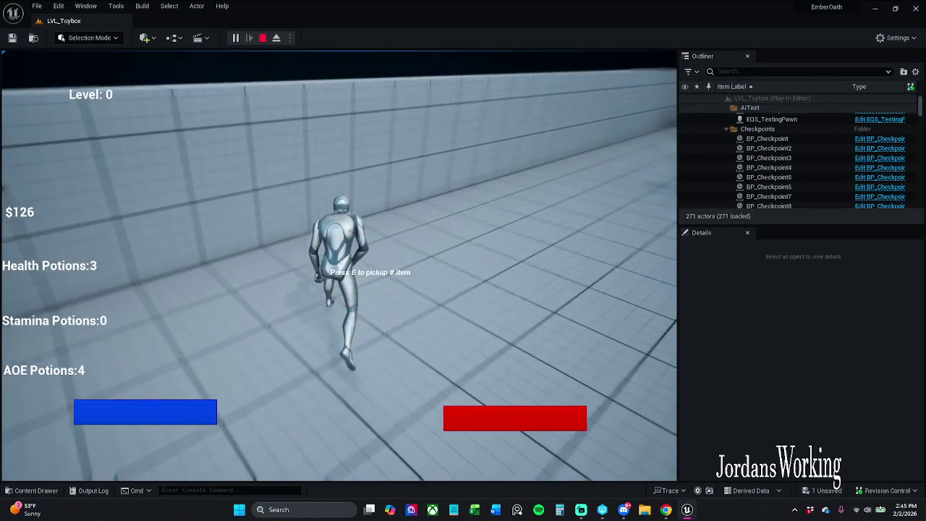
key("w")
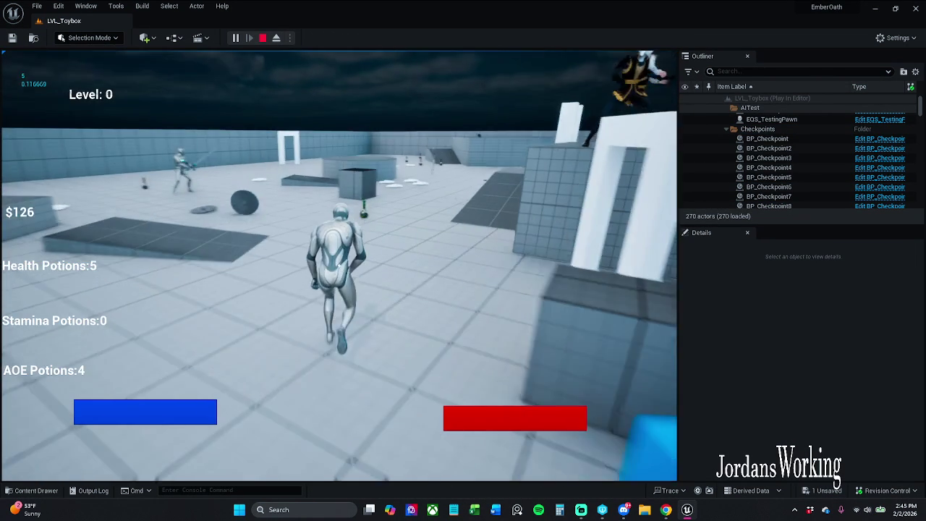
key("w")
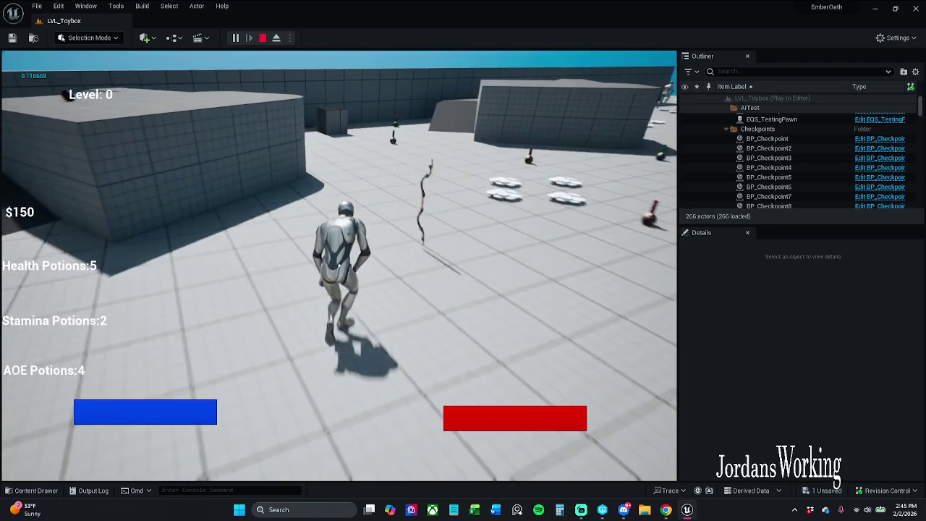
Check the inventory showing $150 and 5 health potions, then stop the play-test
key("i")
scroll(304, 262, "down", 2)
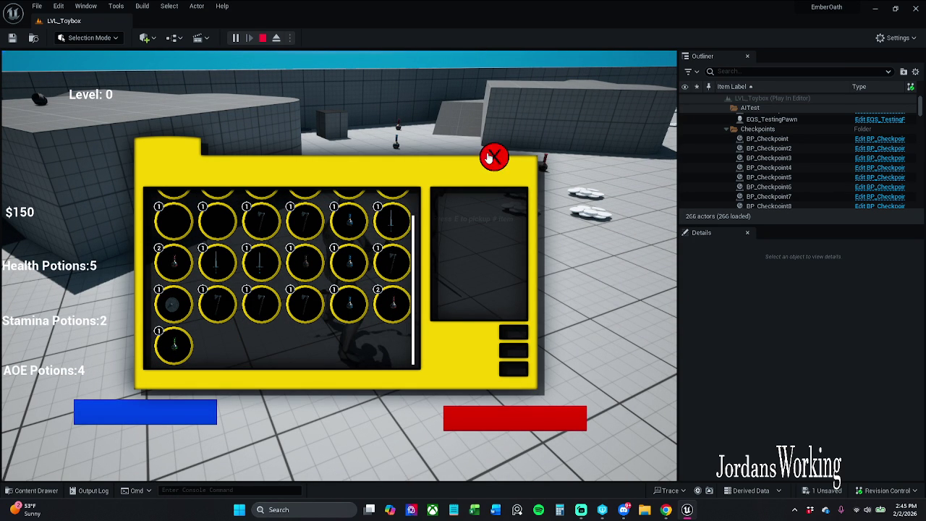
left_click(492, 157)
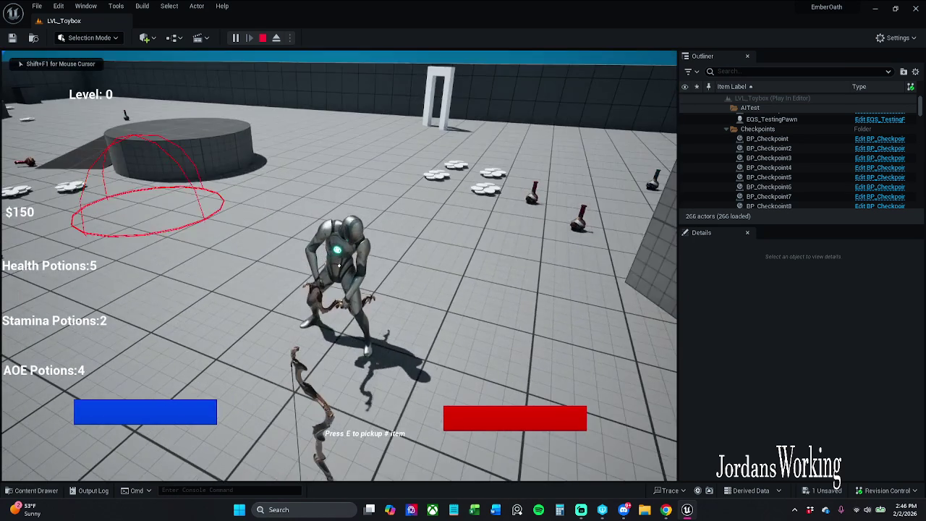
key("Escape")
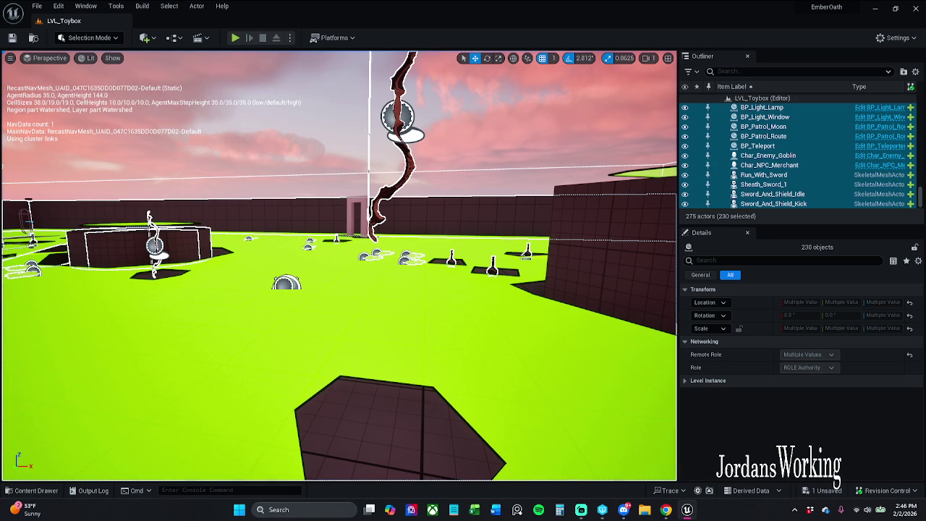
Leave the editor and show the Windows sound output device list from quick settings
key("alt+Tab")
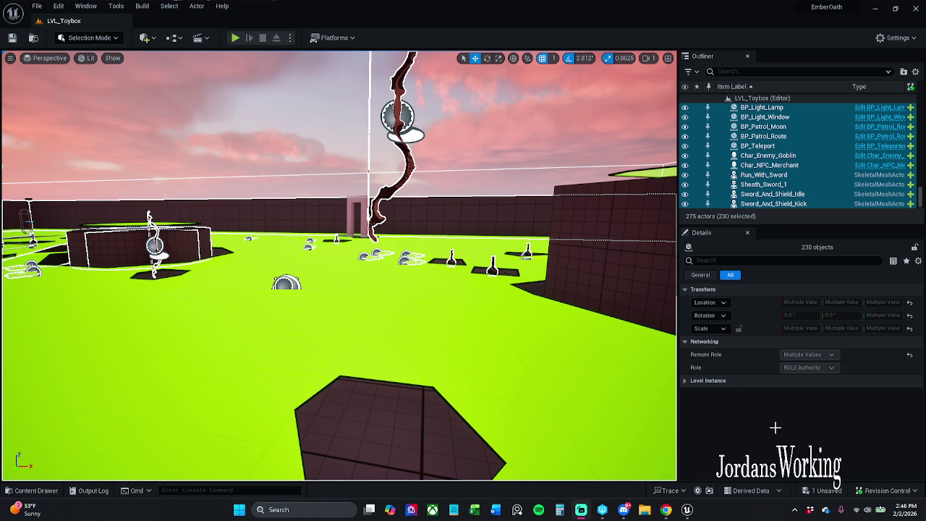
left_click(872, 511)
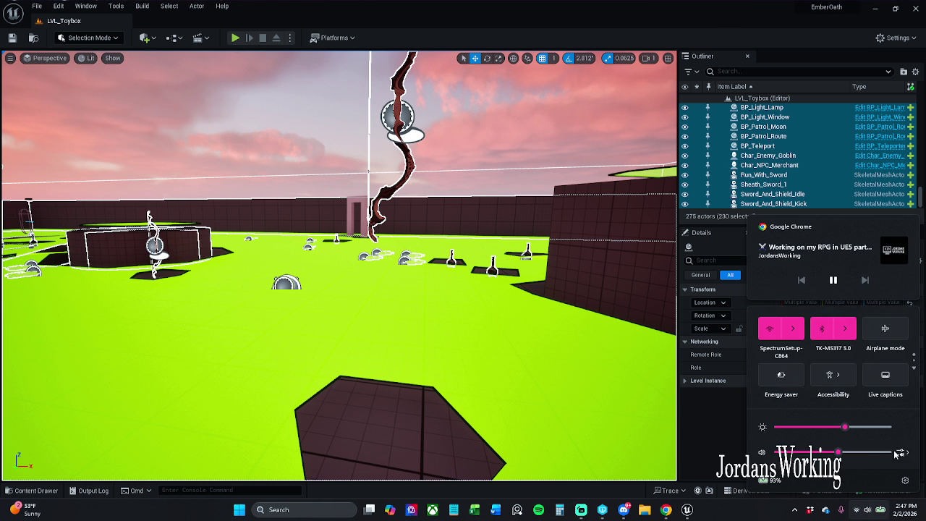
left_click(903, 454)
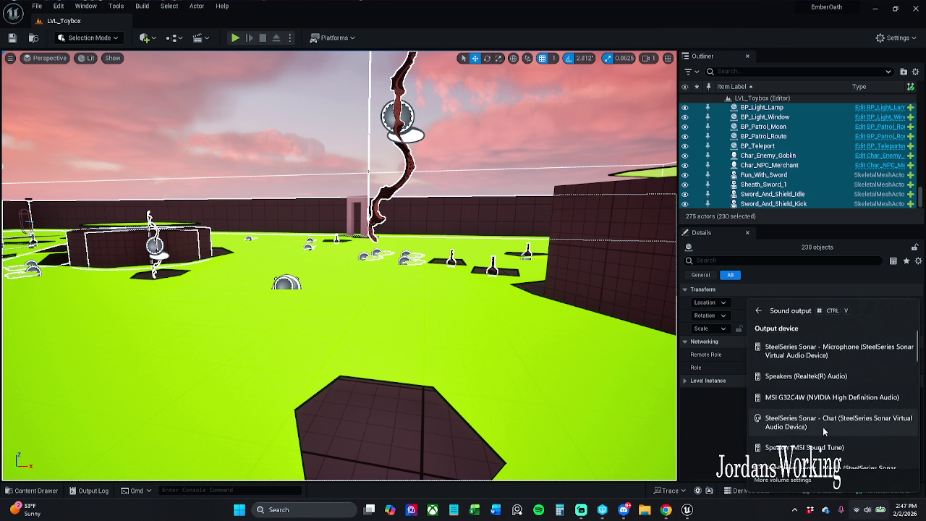